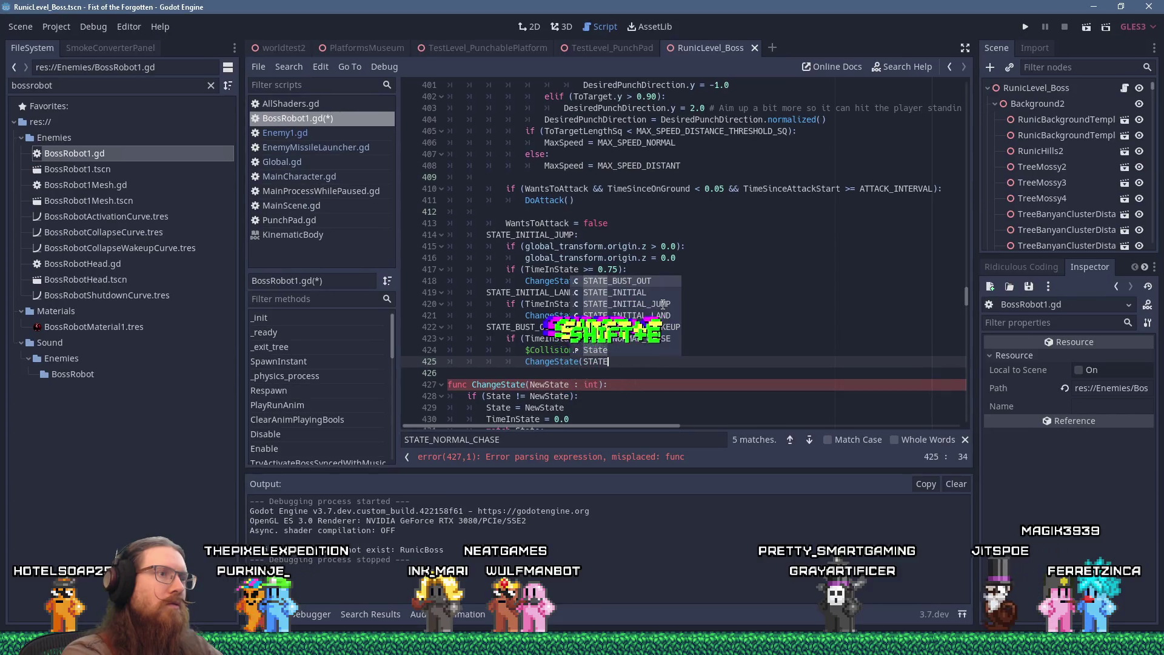
Step: Complete ChangeState(STATE_NORMAL_CHASE) on line 425, add a blank line, save, and launch the game
text(_NORMAL_CHASE))
key(Down)
key(Return)
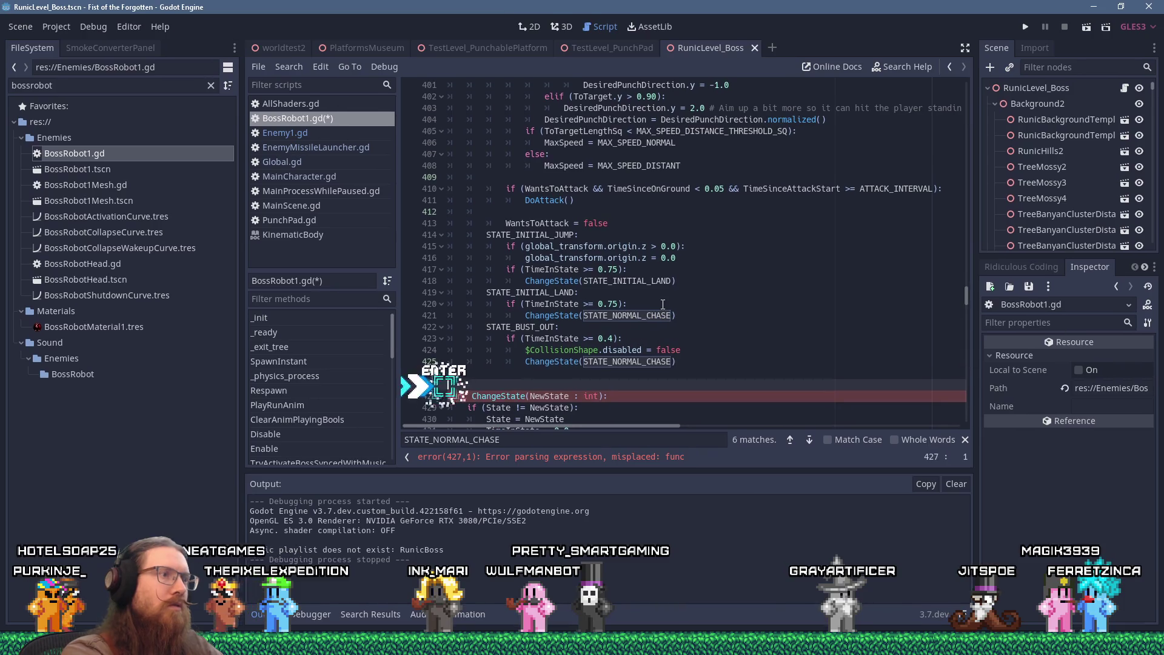
key(ctrl+s)
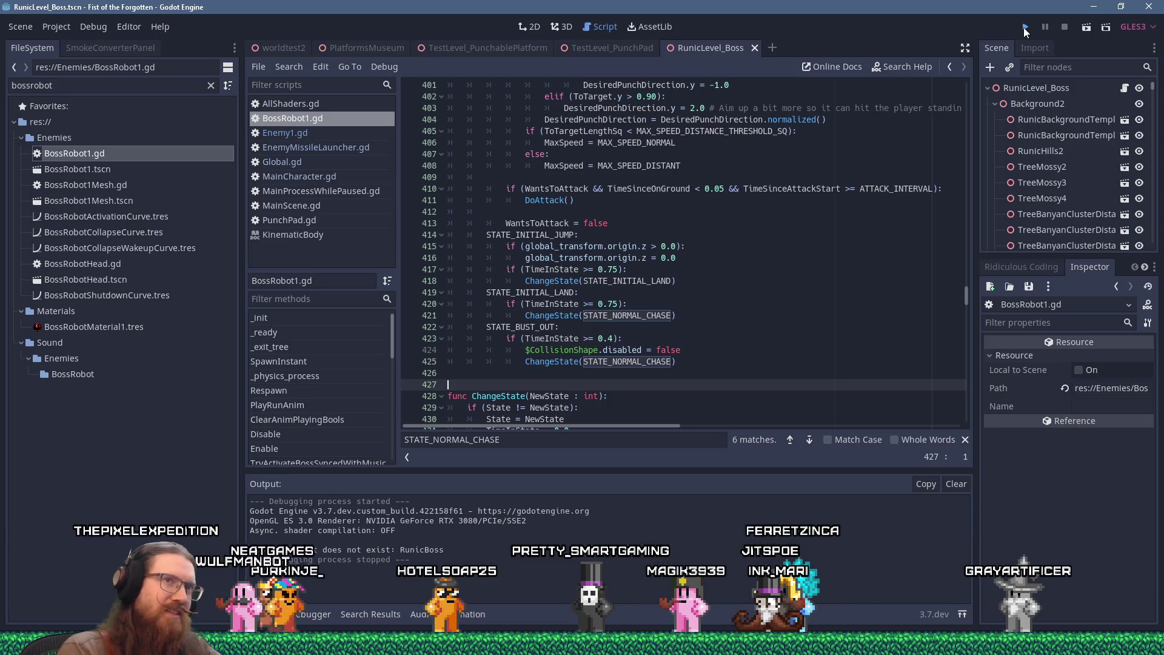
click(1025, 29)
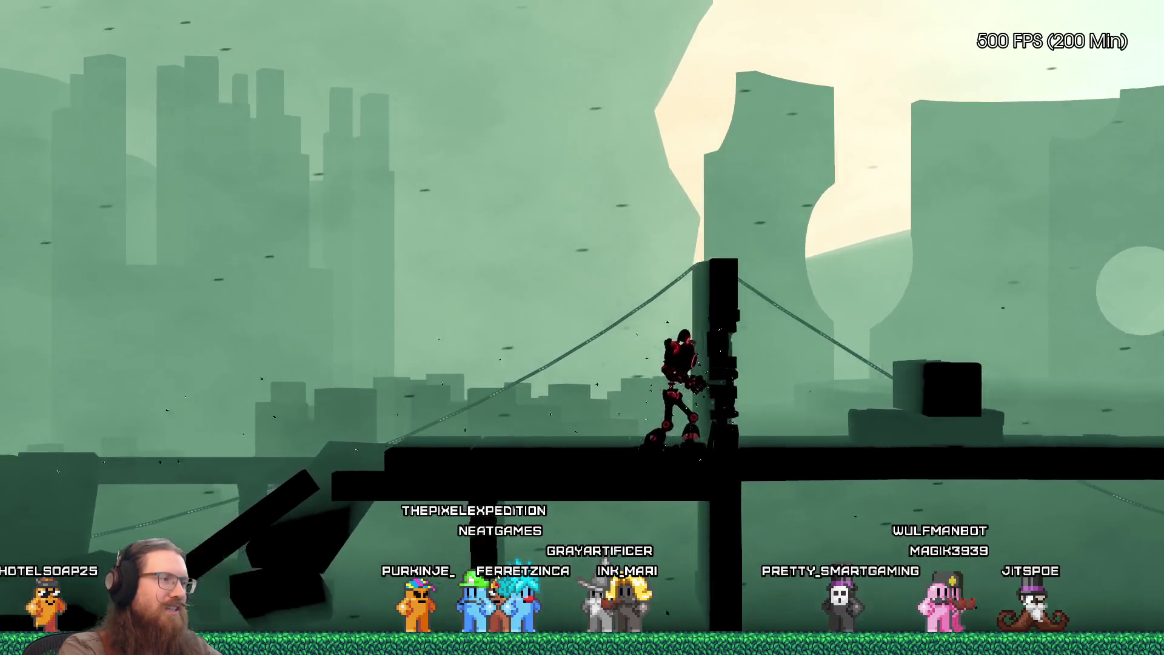
key(grave)
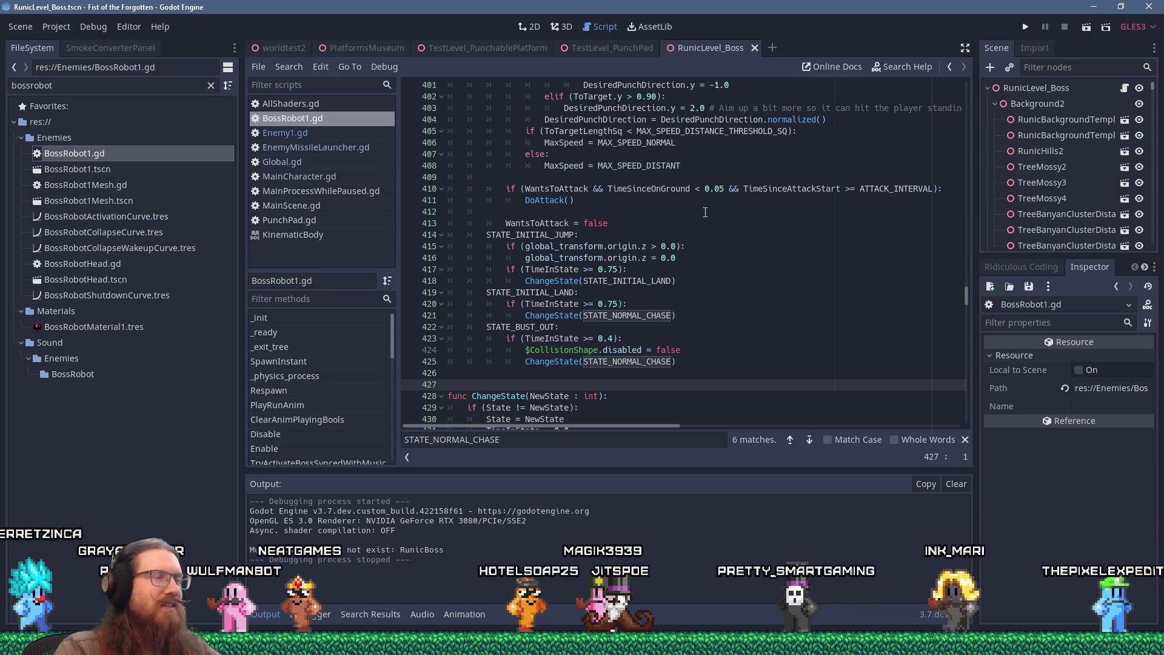
Step: Scroll BossRobot1.gd to the bust-out state's collision re-enable line
scroll(705, 211, up, 5)
scroll(705, 212, up, 5)
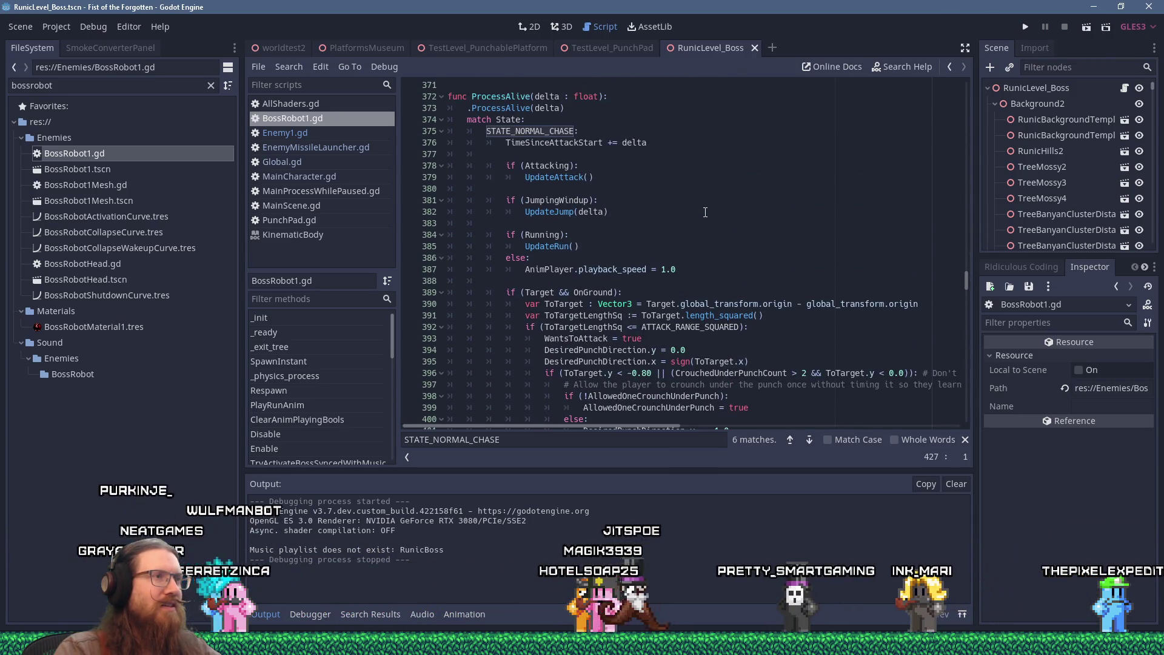
scroll(705, 212, up, 13)
scroll(701, 211, up, 4)
scroll(697, 194, down, 11)
scroll(694, 180, down, 20)
click(740, 180)
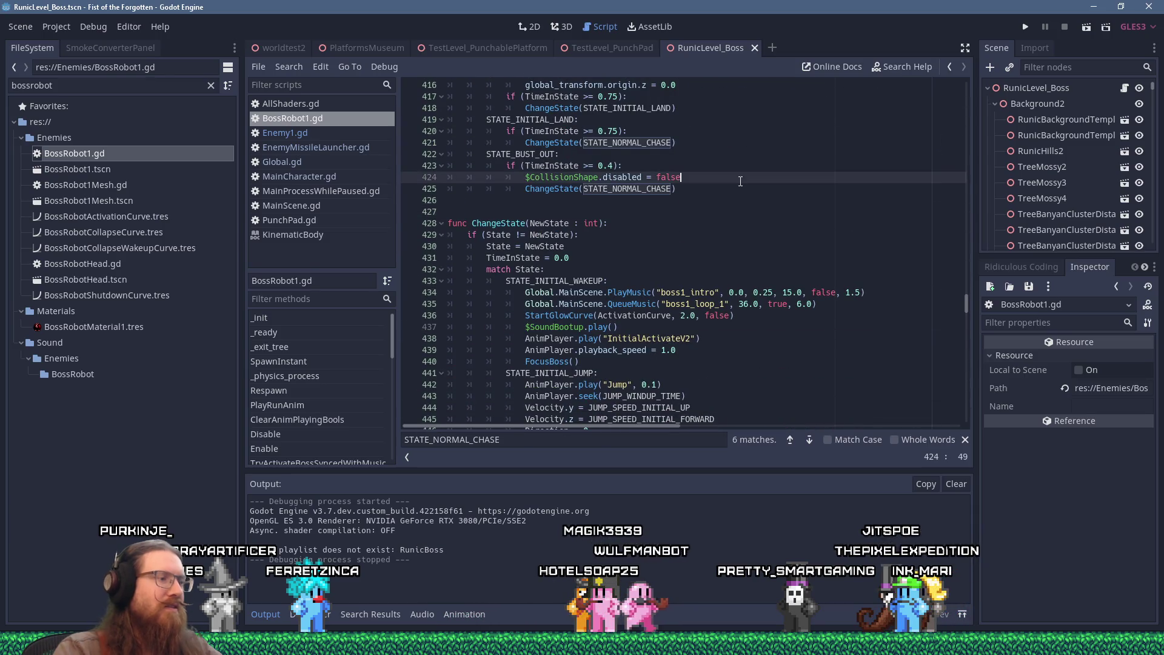
Step: Search 'enable' and jump from the initial-jump state to SetChasePlayer's definition in Enemy1.gd
key(ctrl+f)
text(enable)
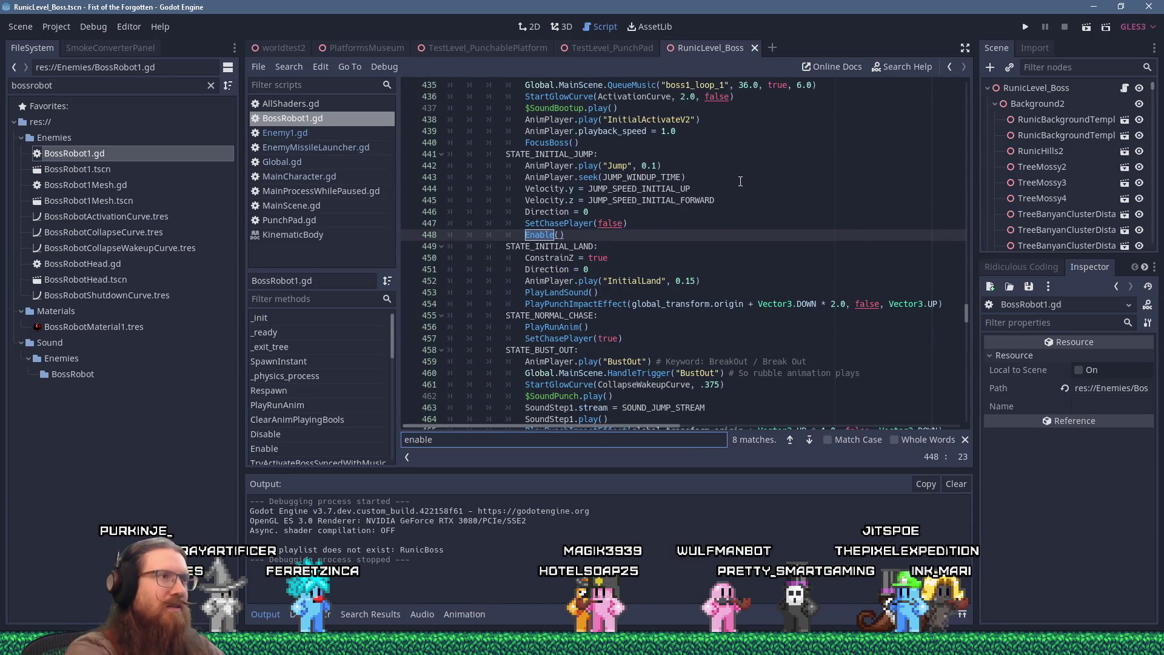
click(643, 211)
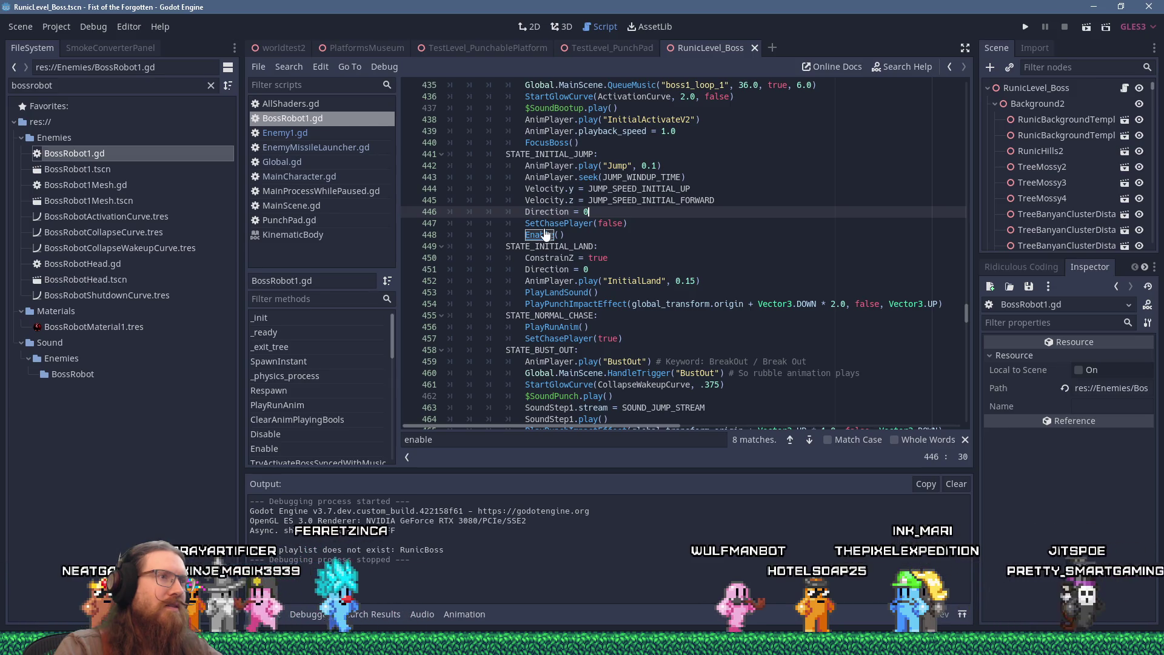
ctrl+click(545, 224)
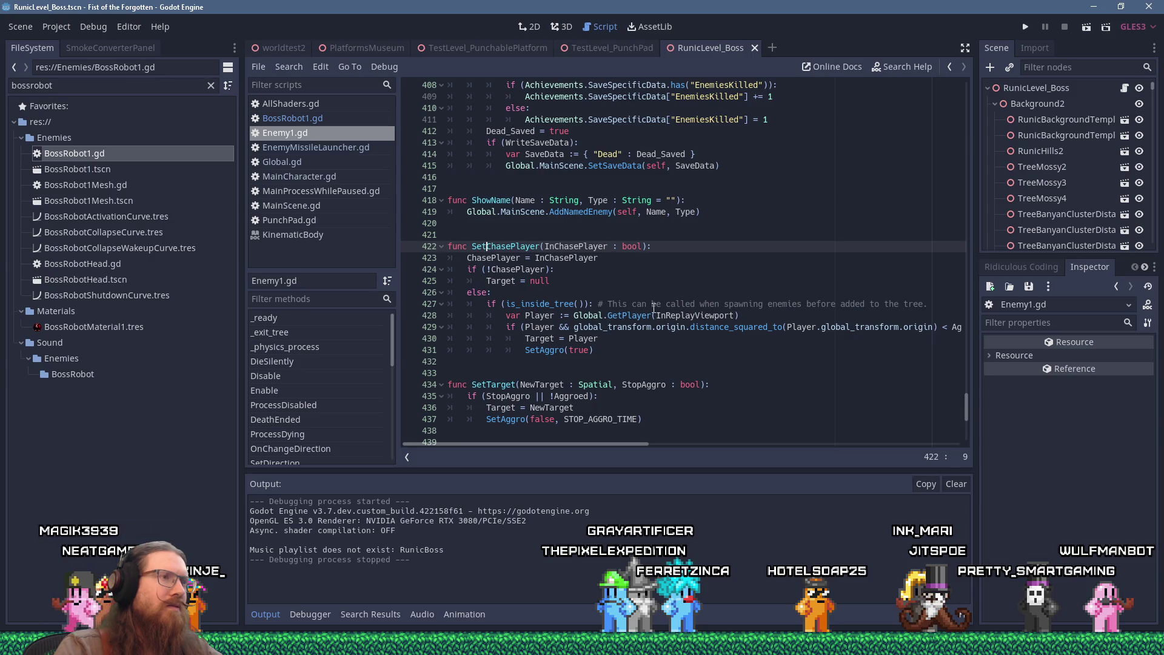
Step: Copy the SetChasePlayer function name in Enemy1.gd, then switch back to BossRobot1.gd
double_click(516, 246)
right_click(517, 246)
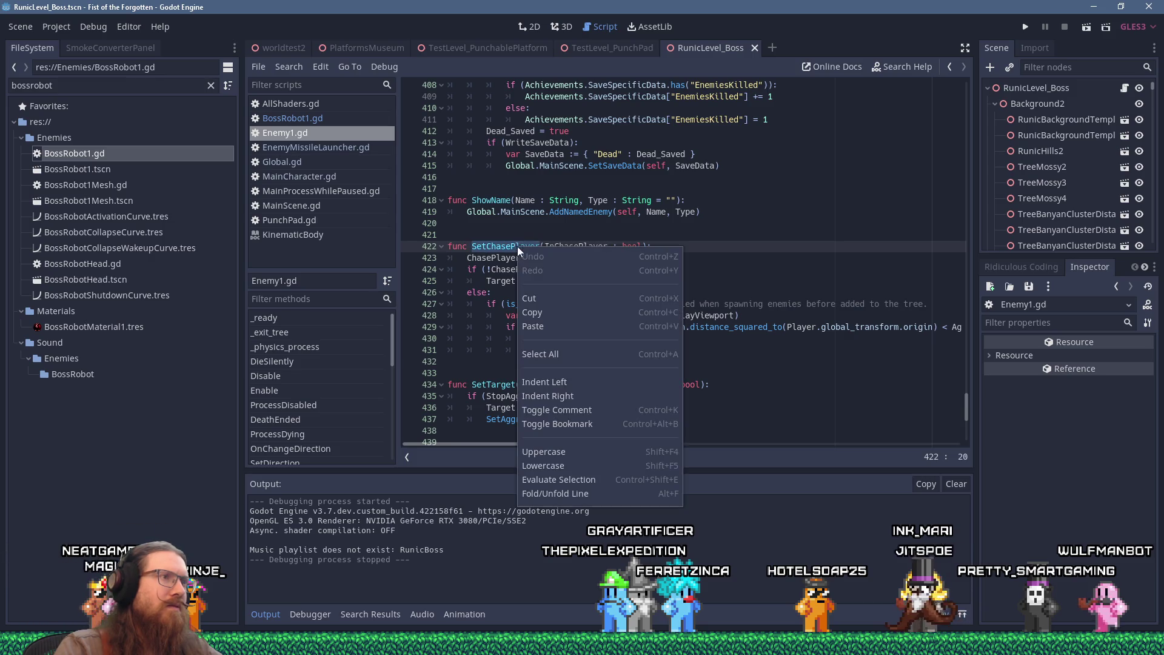
click(566, 313)
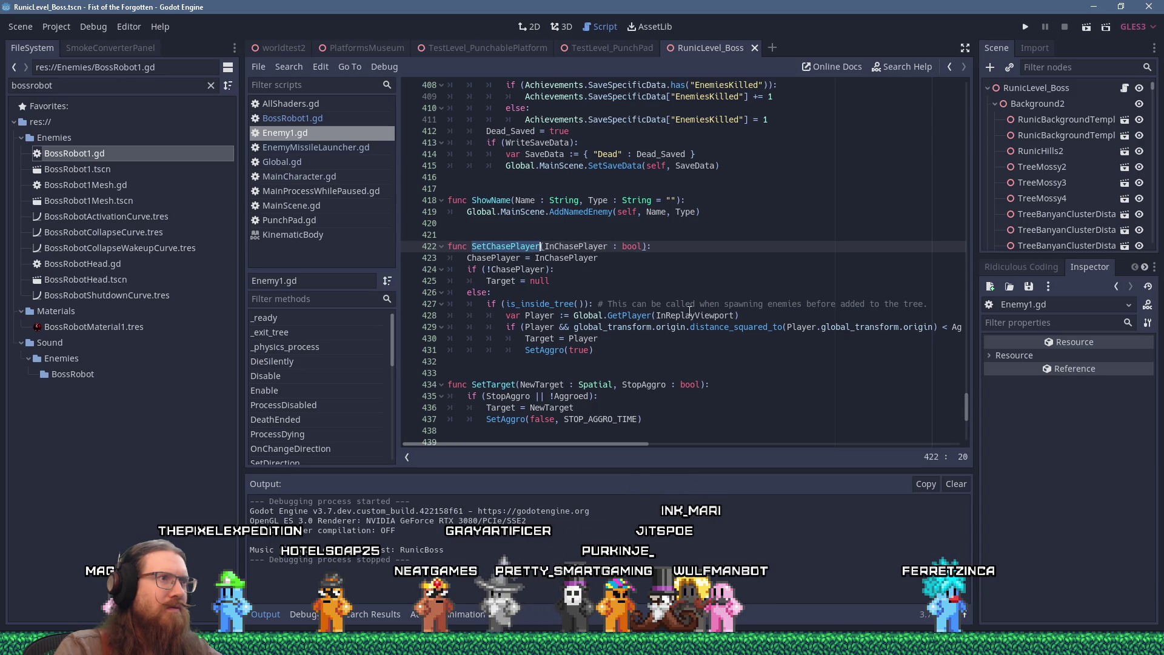
click(321, 119)
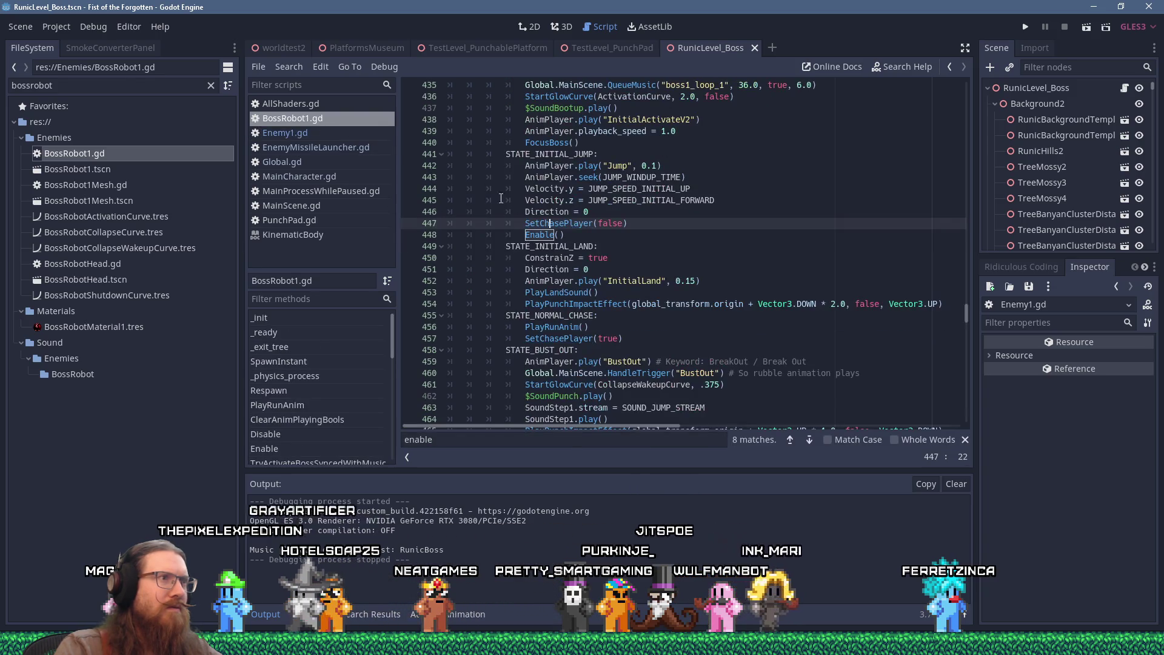
scroll(635, 254, up, 1)
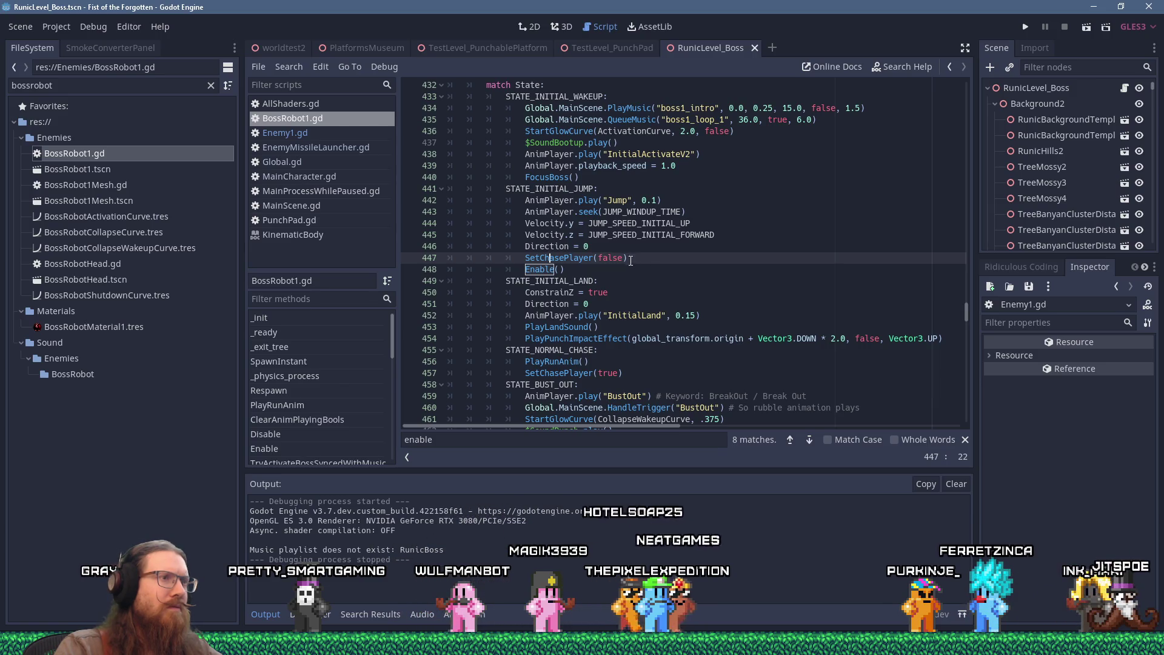
click(556, 375)
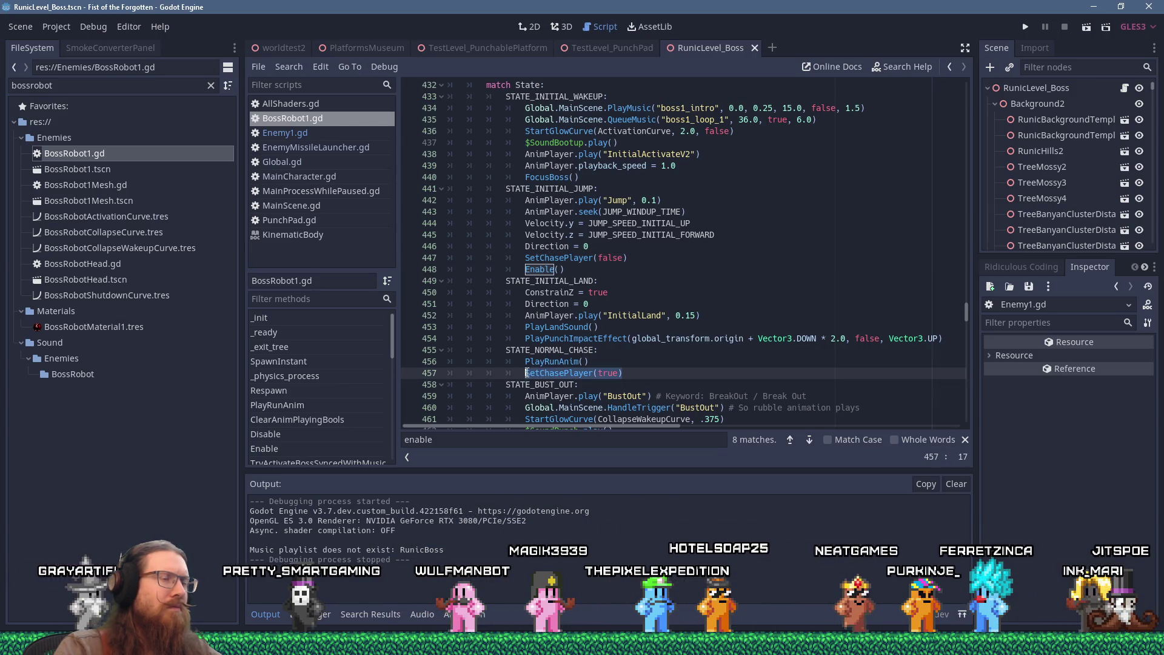
scroll(526, 373, up, 3)
scroll(526, 373, down, 5)
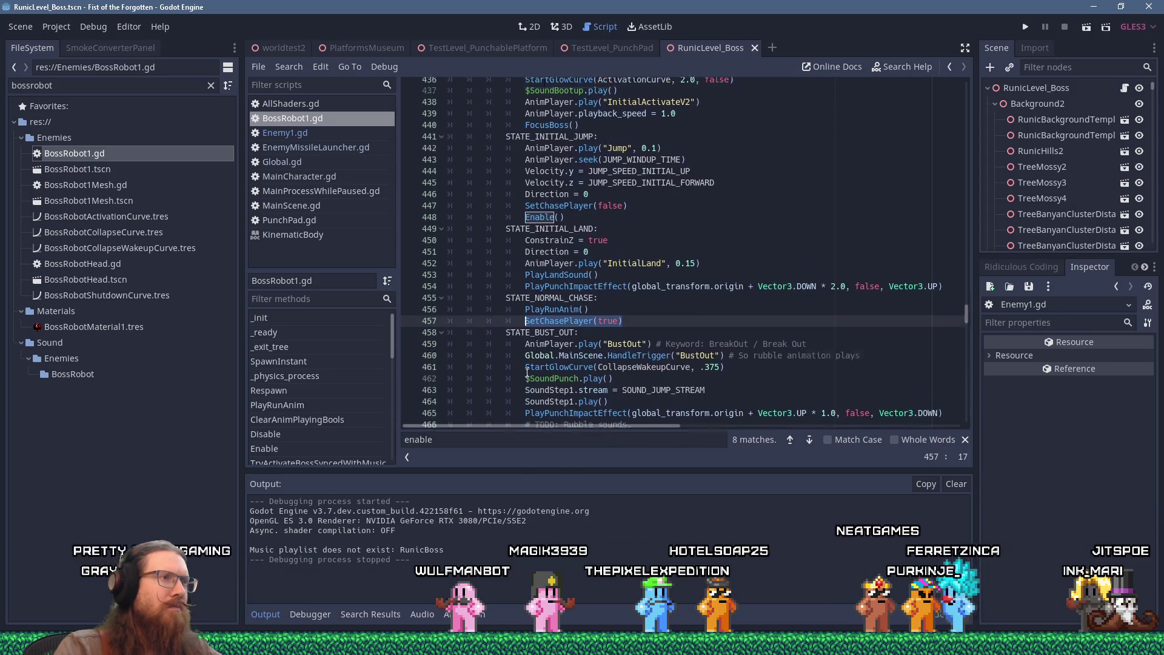
double_click(544, 278)
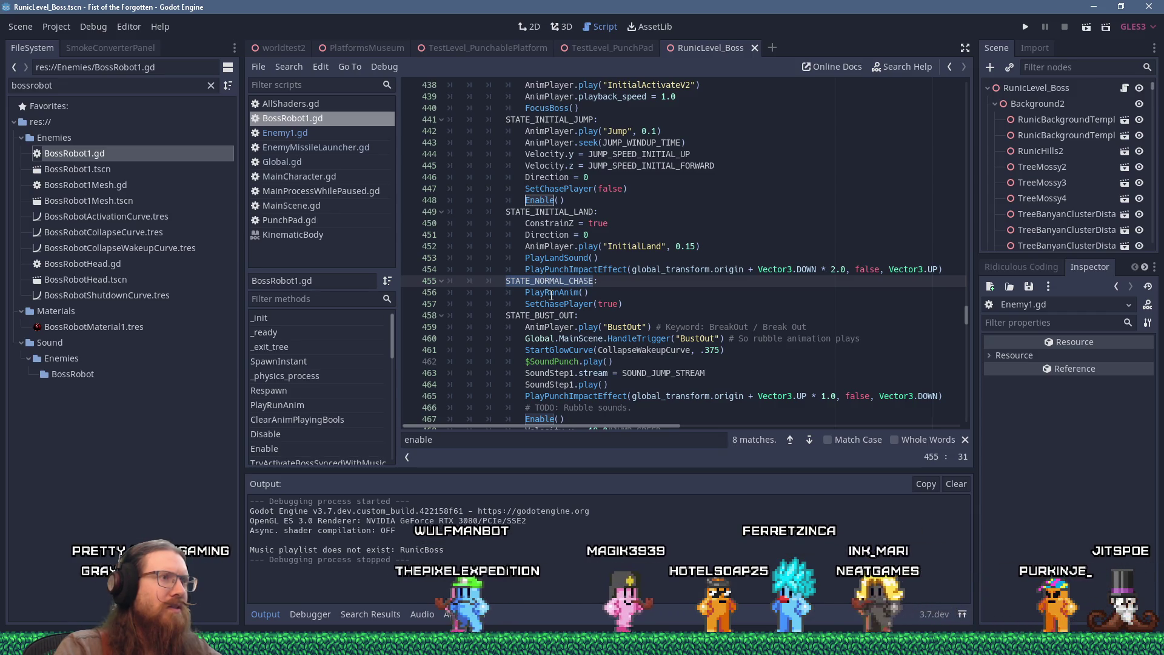
scroll(551, 291, up, 3)
scroll(553, 283, down, 3)
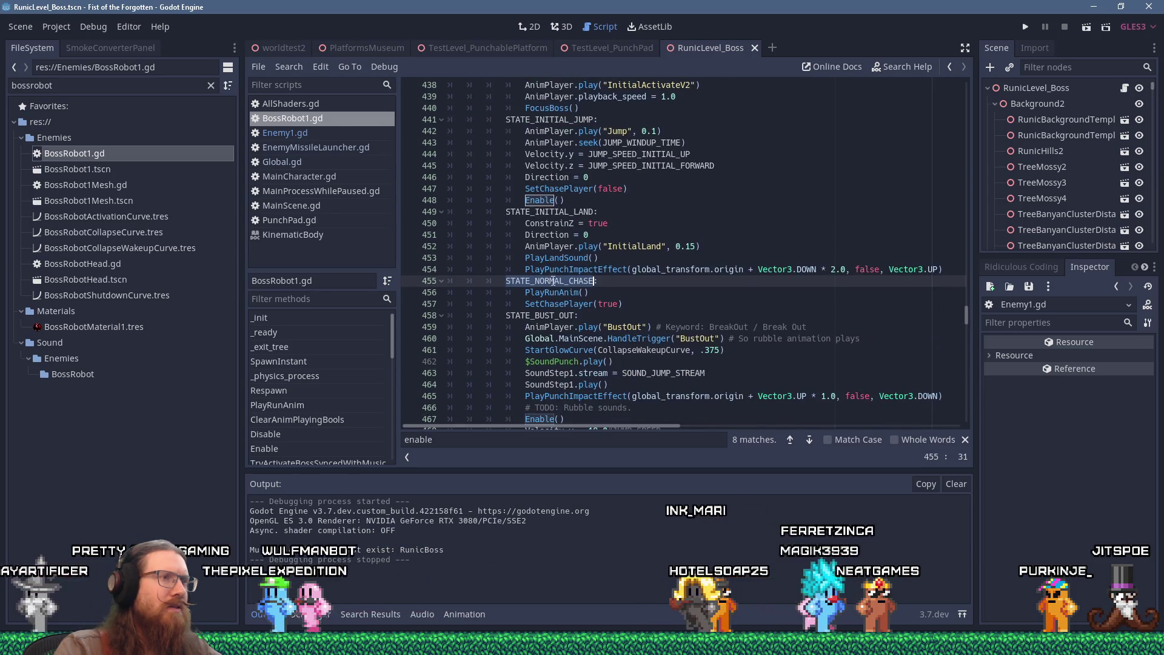
right_click(552, 282)
scroll(585, 324, down, 2)
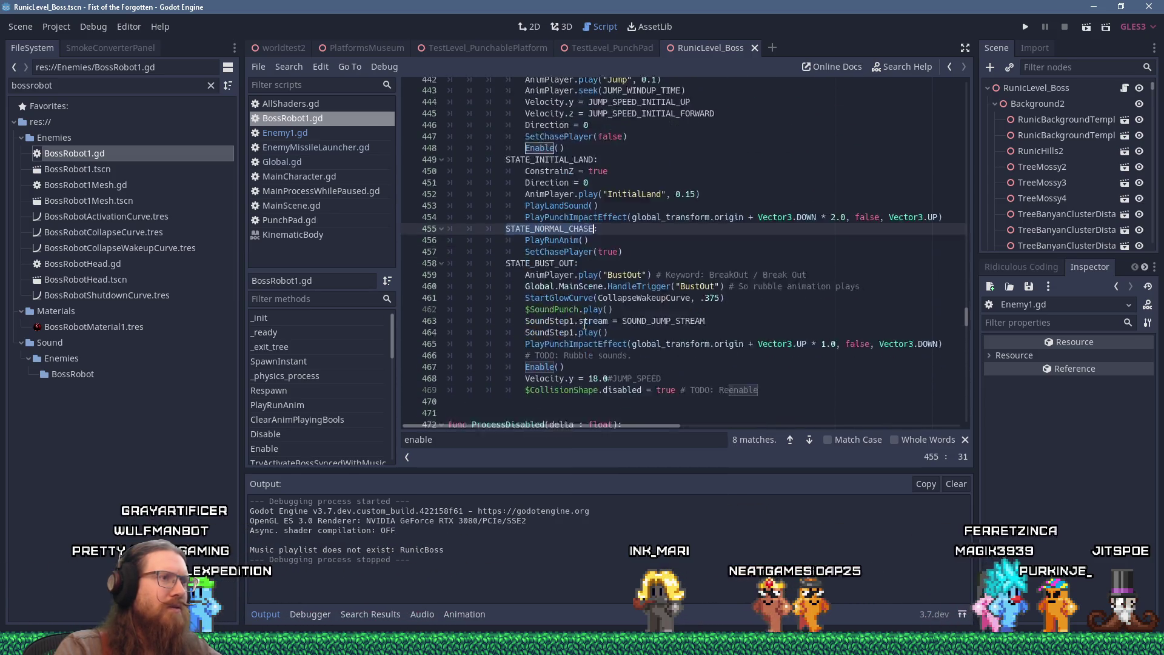
scroll(585, 325, down, 12)
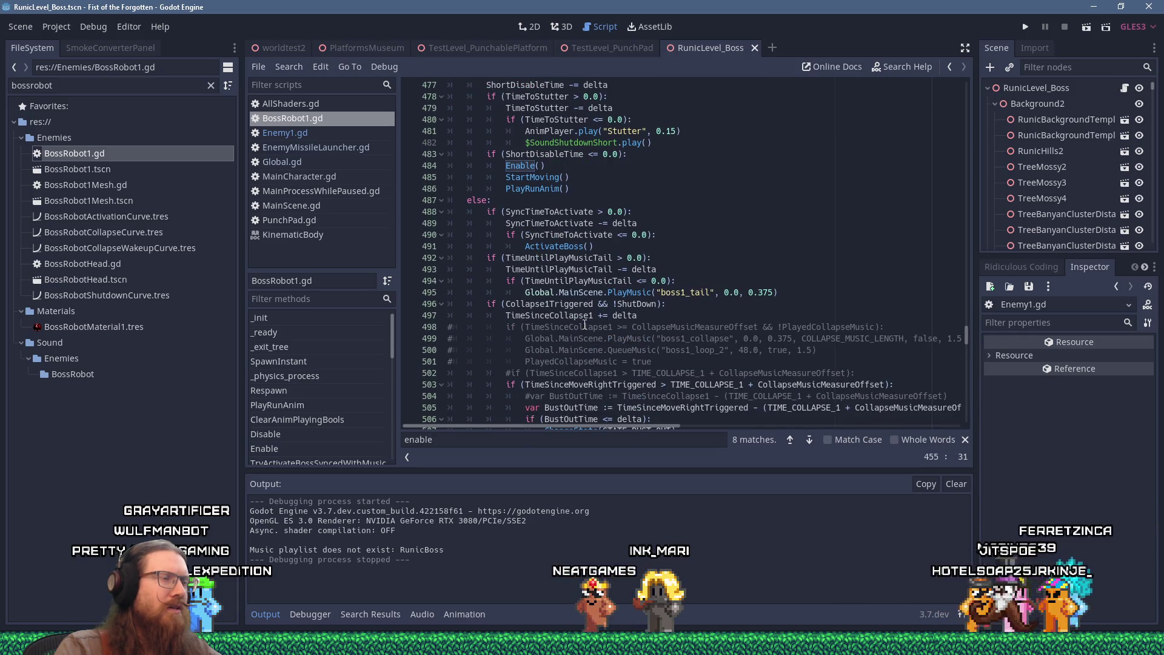
scroll(667, 297, up, 4)
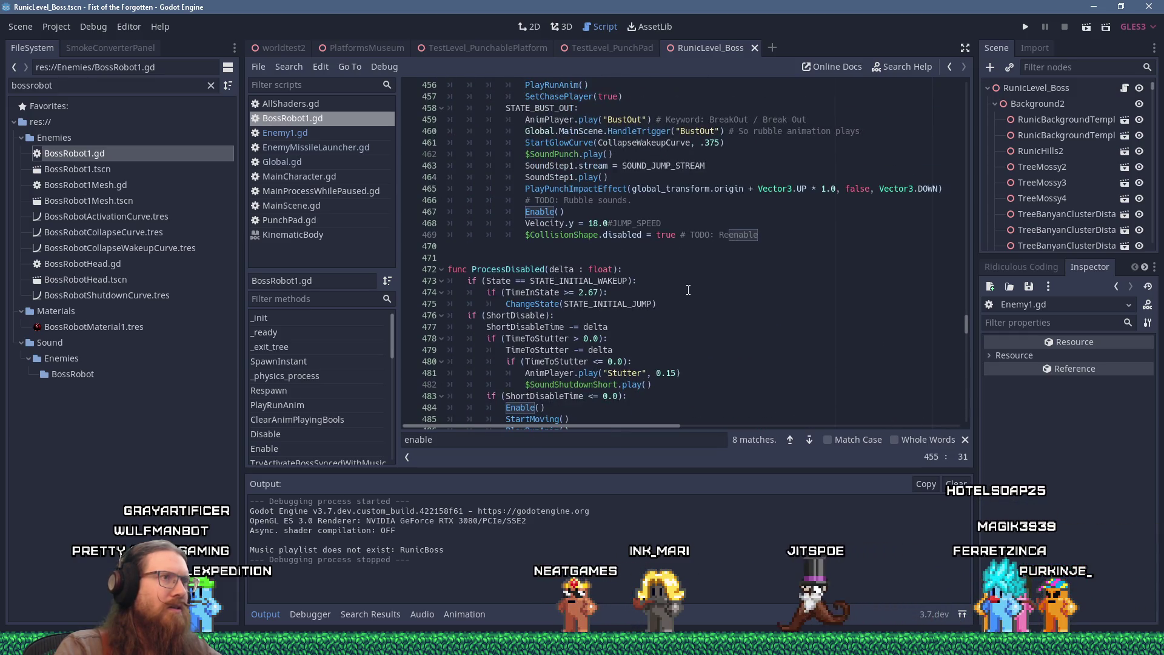
scroll(688, 289, up, 6)
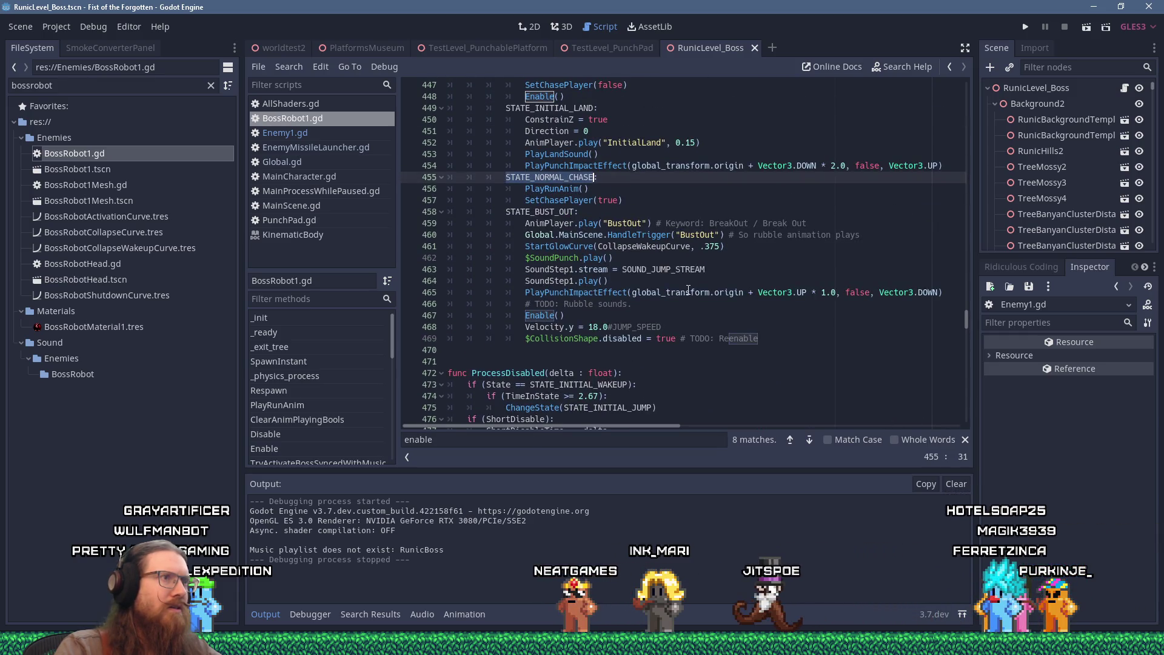
click(748, 213)
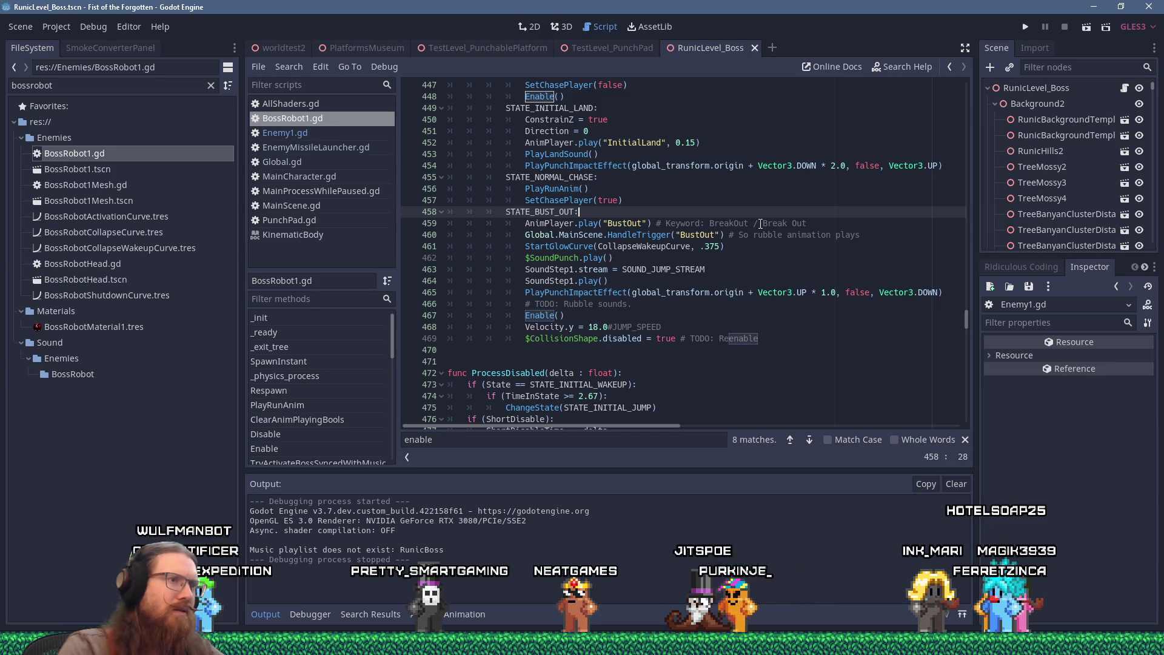
Step: Replace 'TODO: Reenable' on line 469 with a comment: collision temporarily disabled because it collides with the rubble
drag(689, 338, 759, 338)
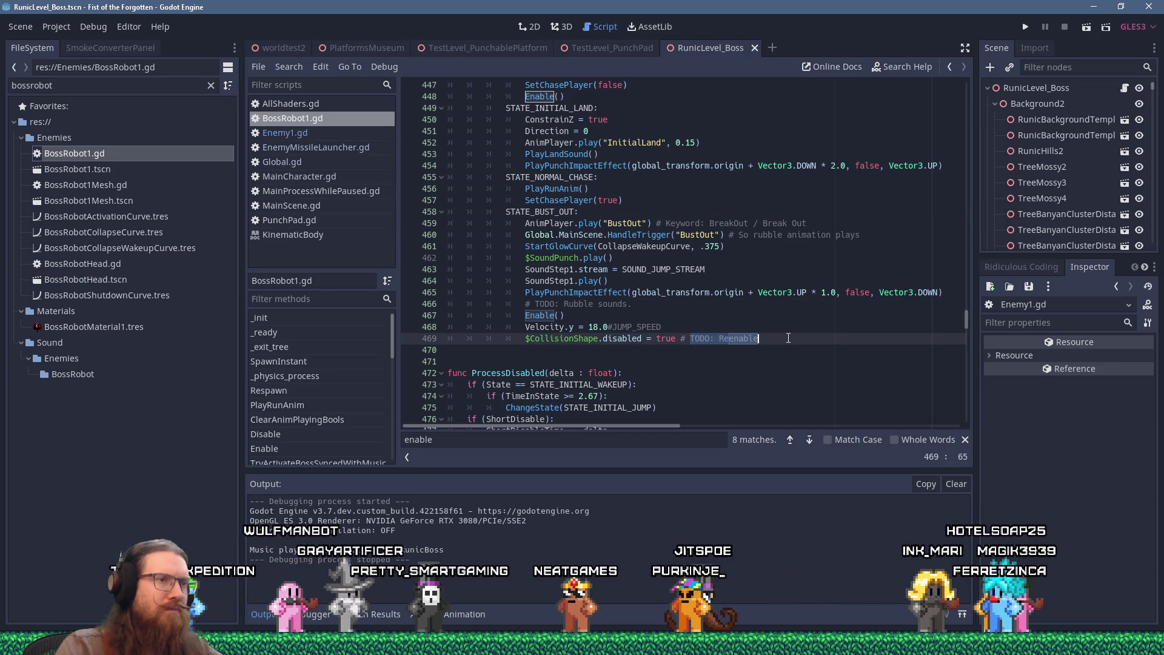
text(Looks weird thoughcollides with the pla)
key(BackSpace)
key(BackSpace)
key(BackSpace)
text(rubble, so)
click(1029, 263)
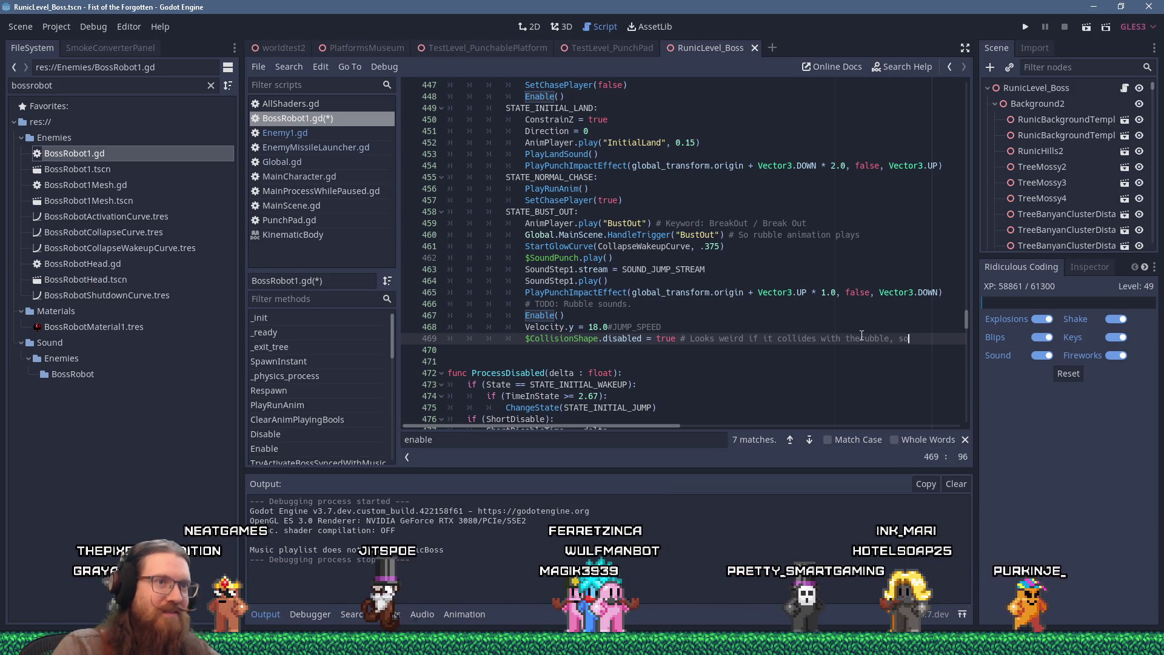
text(porarily disabled for)
text( collision.)
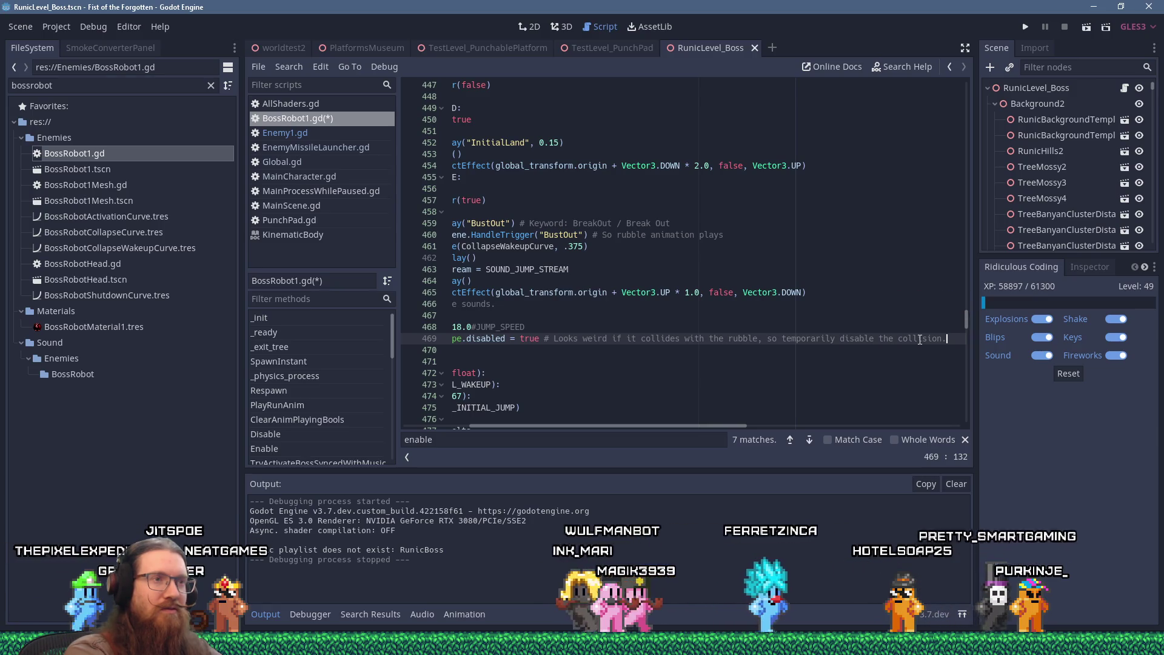
key(Home)
key(Home)
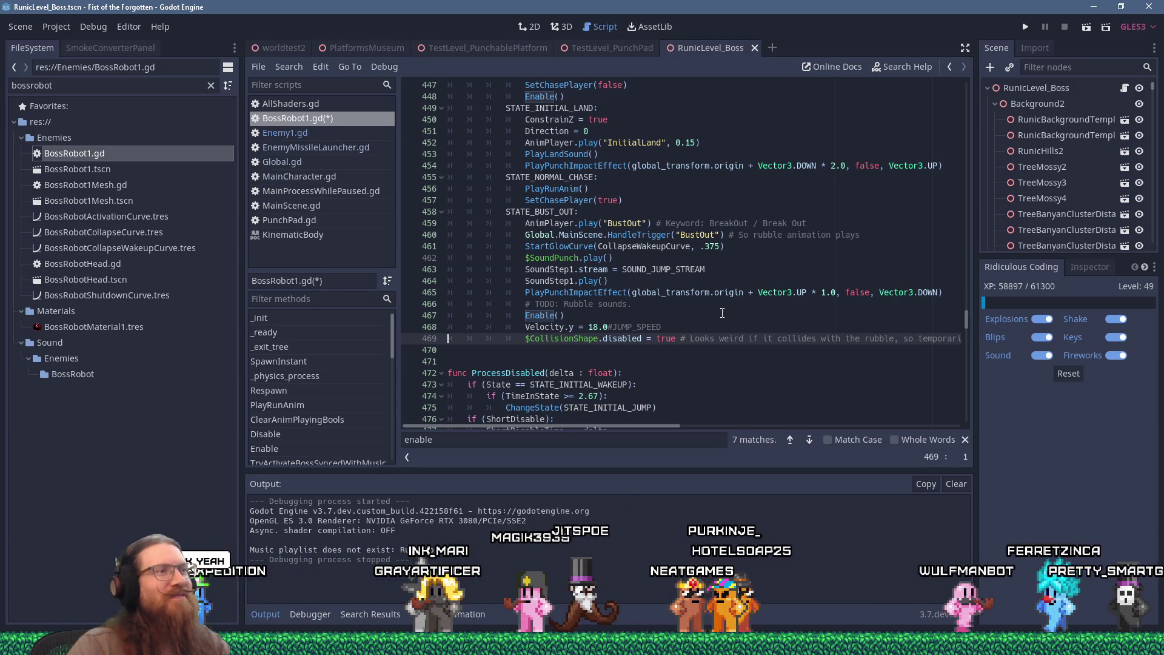
click(694, 350)
scroll(694, 351, down, 5)
Step: Scroll through ProcessDisabled to review the else branch and its Enable() call
scroll(694, 351, up, 1)
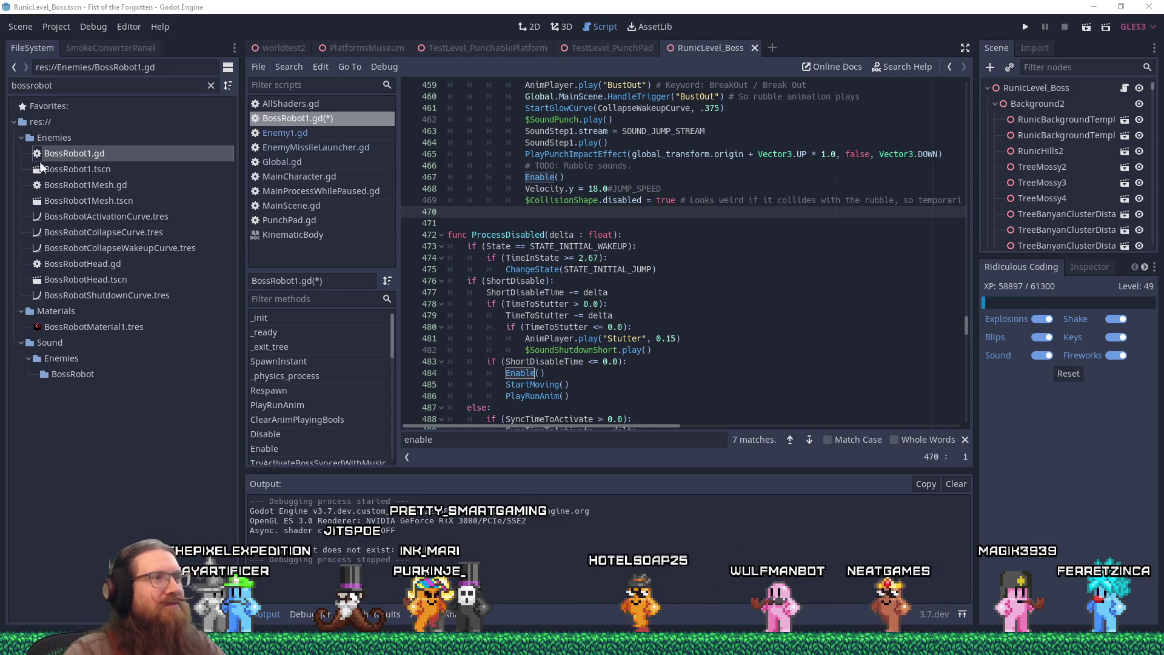
scroll(685, 237, down, 5)
click(685, 237)
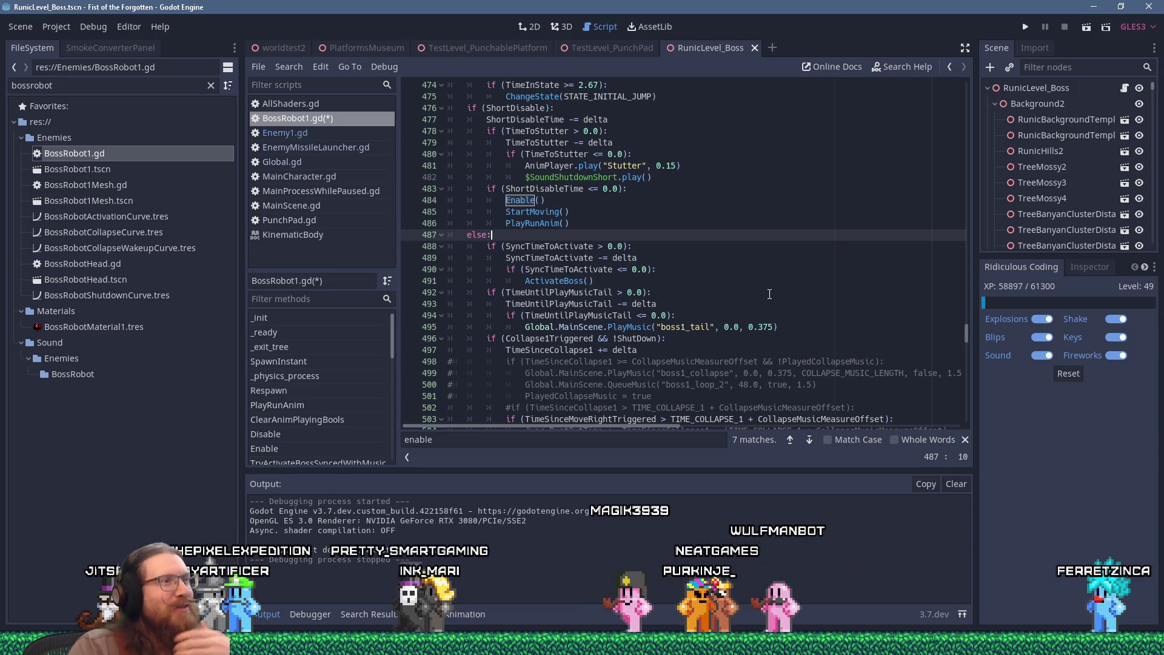
scroll(769, 294, down, 4)
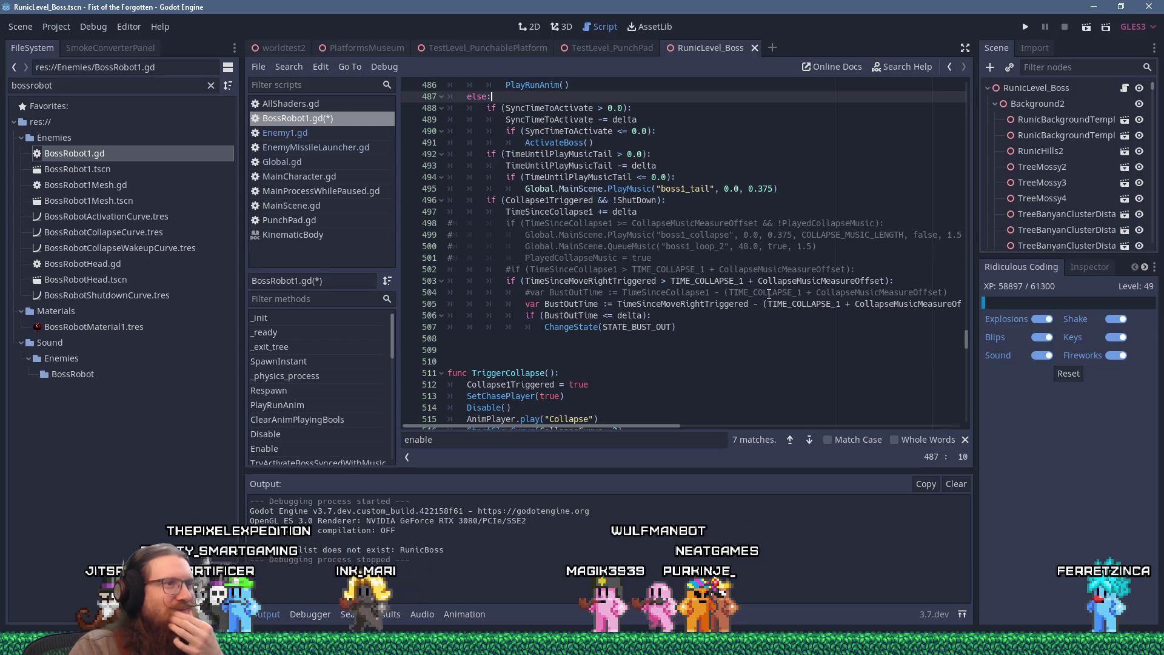
scroll(769, 294, up, 2)
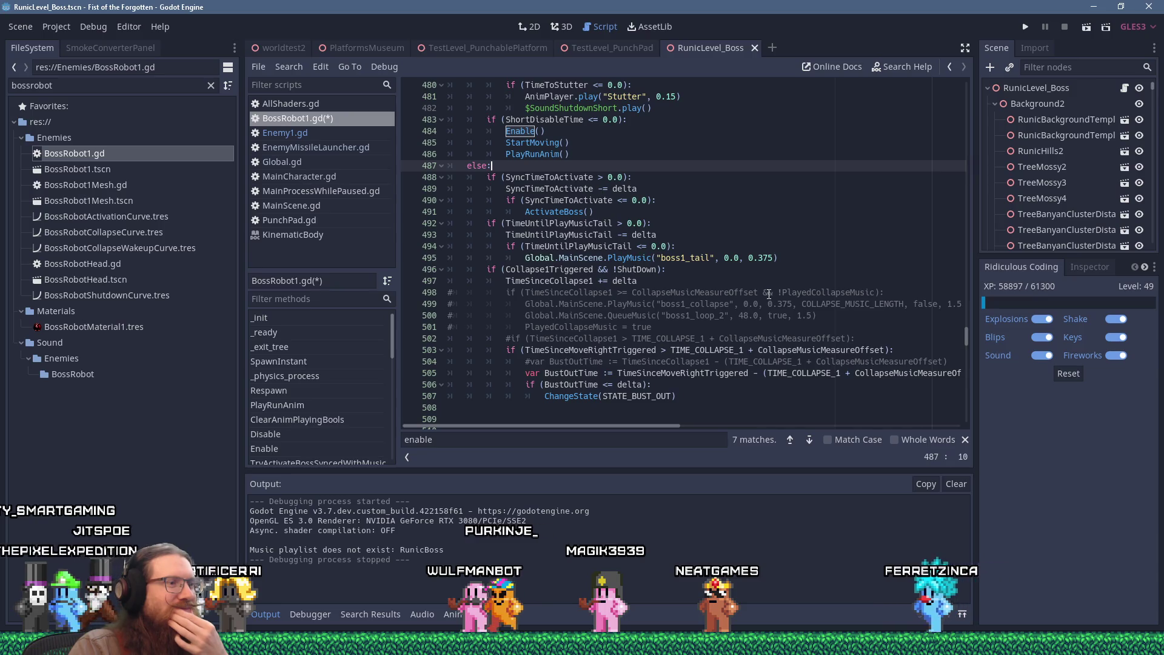
scroll(769, 294, up, 3)
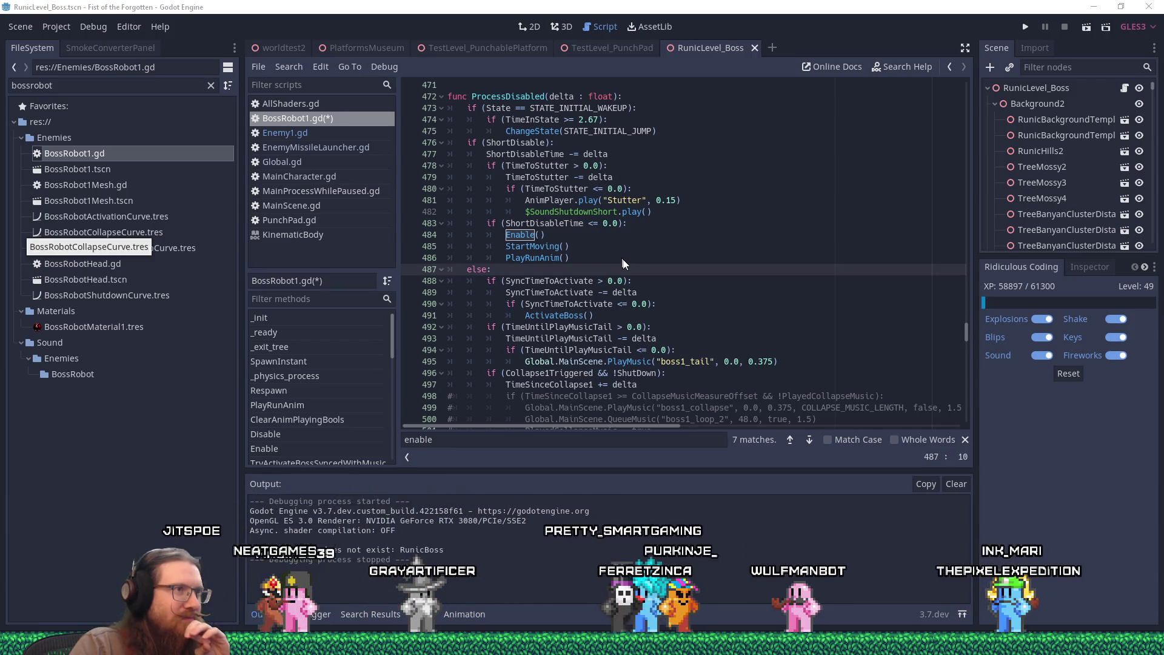
scroll(624, 263, up, 1)
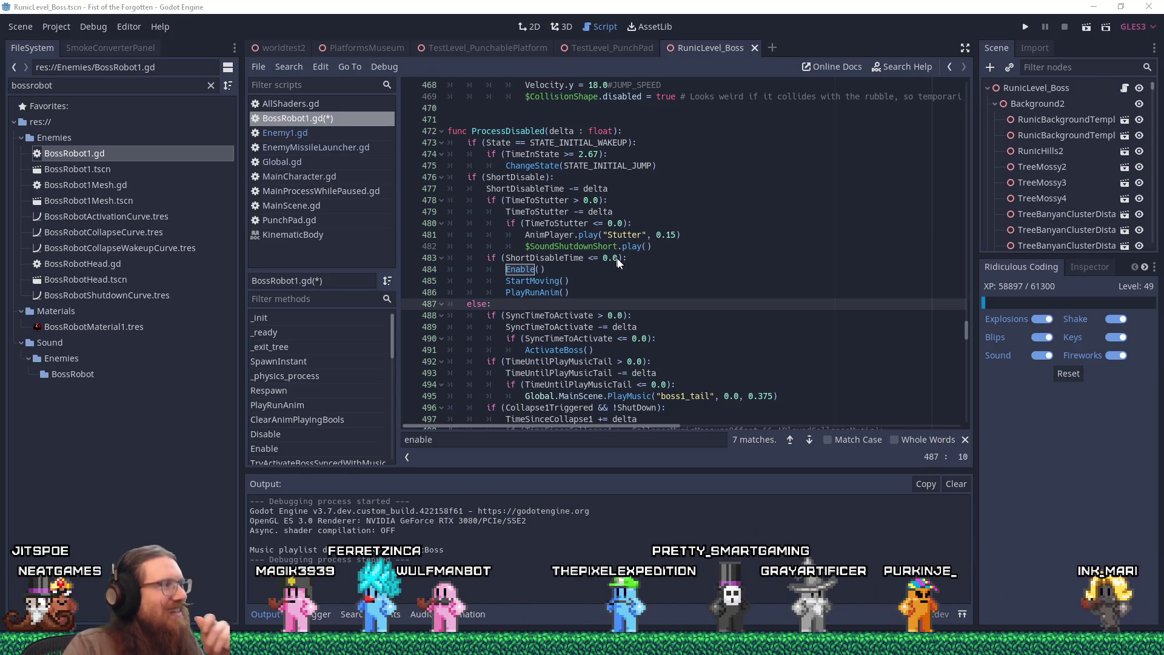
Step: Scroll through BossRobot1.gd to the BustOut trigger call
scroll(619, 261, up, 14)
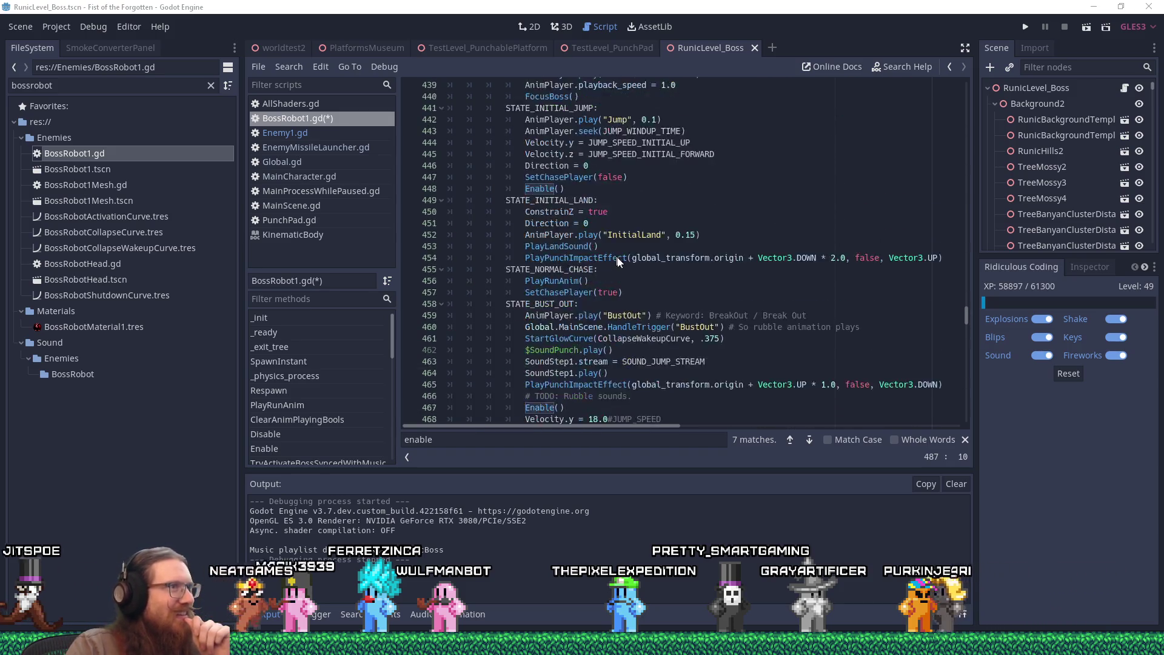
scroll(619, 261, up, 3)
scroll(618, 261, down, 9)
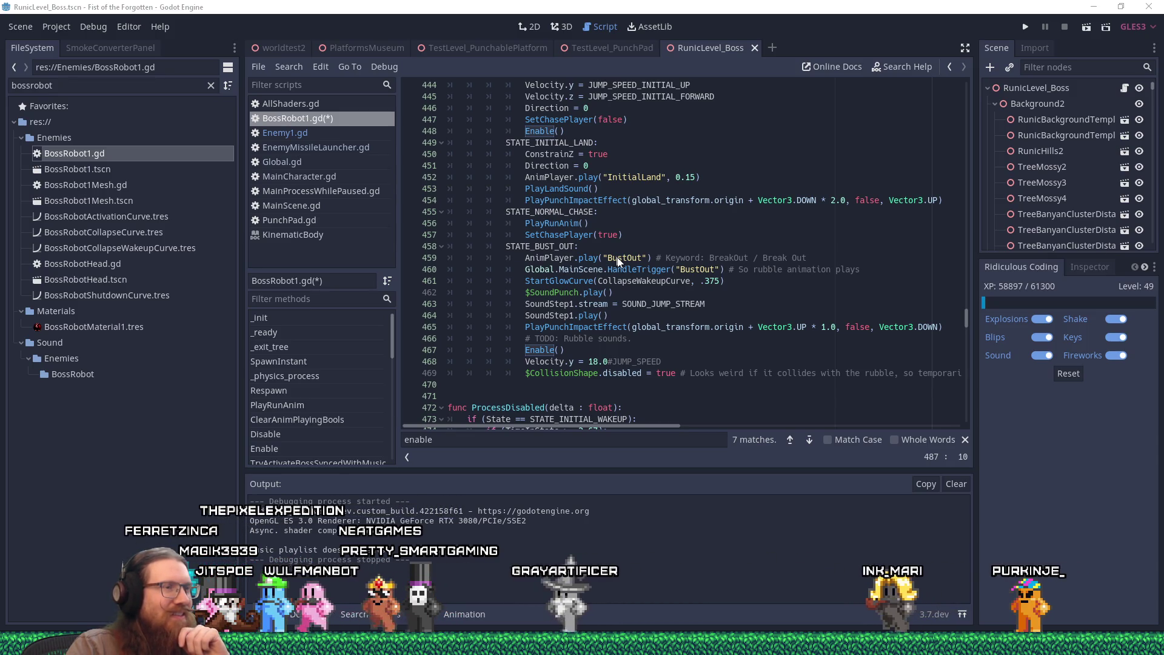
scroll(618, 261, down, 3)
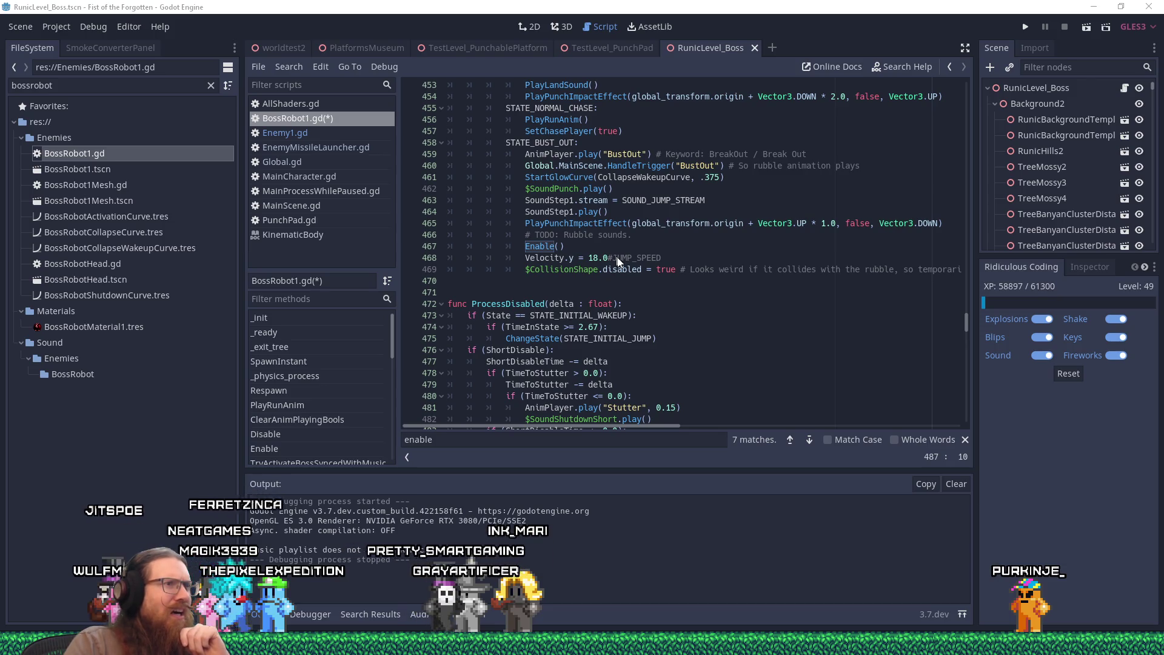
scroll(618, 261, up, 2)
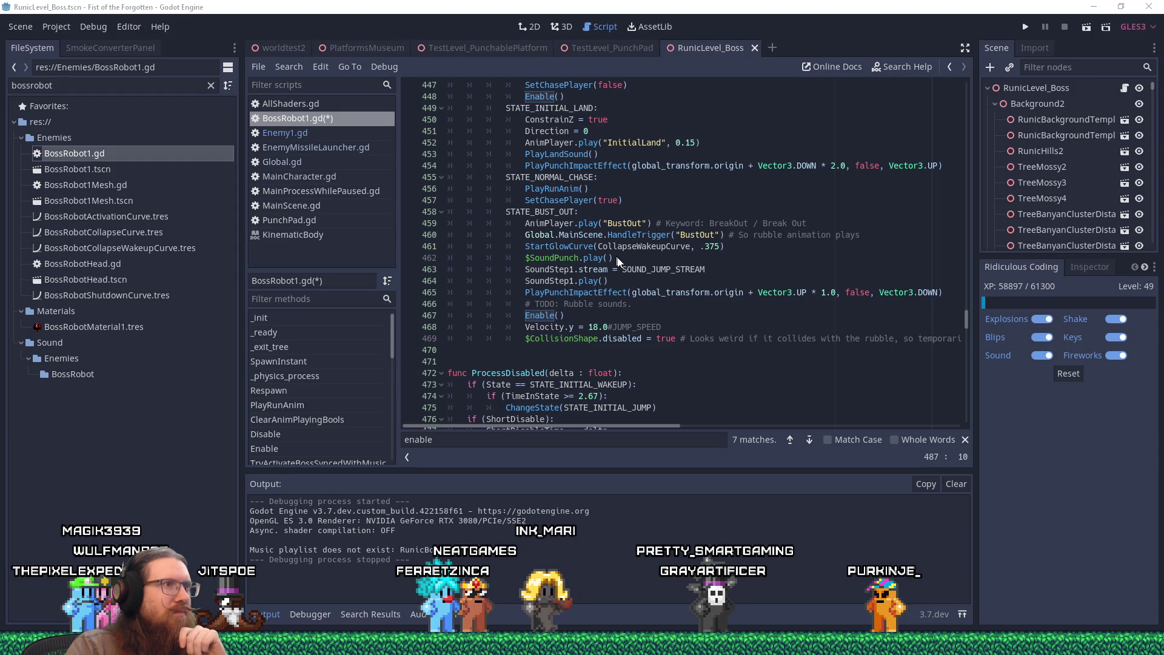
scroll(618, 261, down, 4)
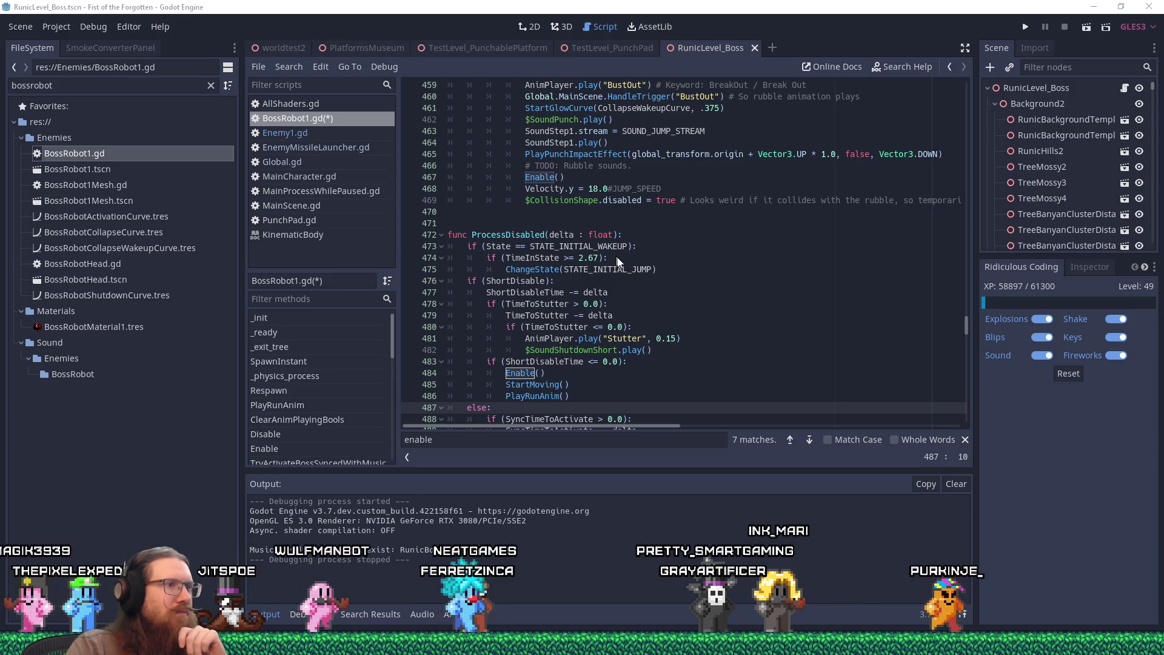
scroll(618, 267, down, 2)
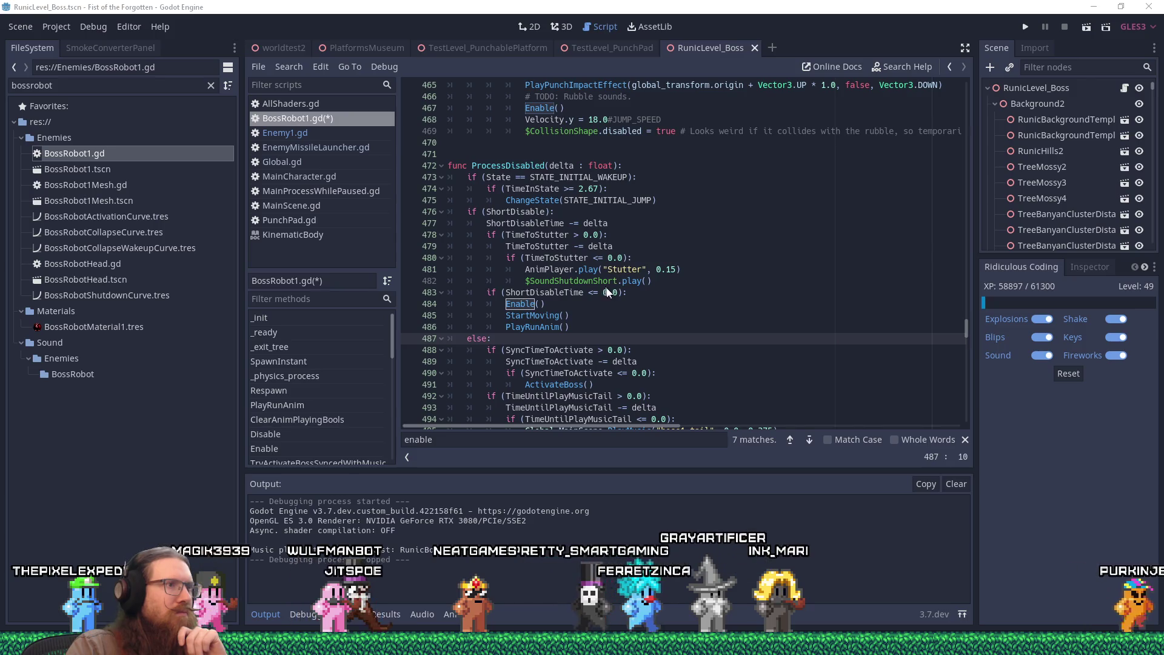
scroll(588, 308, down, 5)
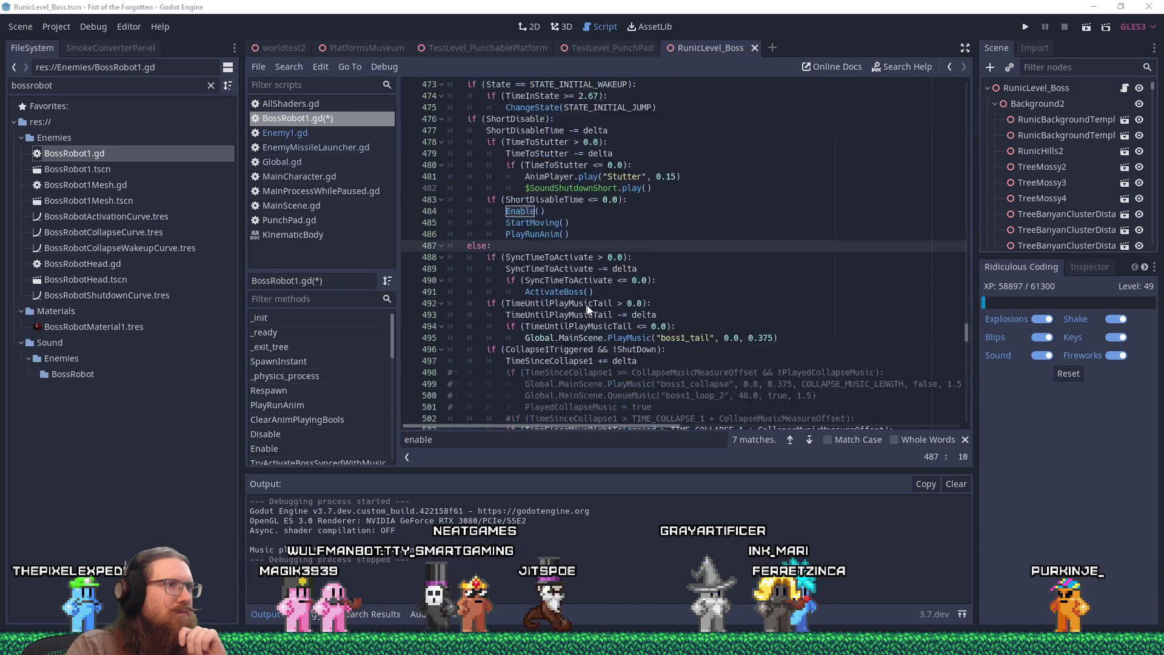
scroll(591, 308, up, 12)
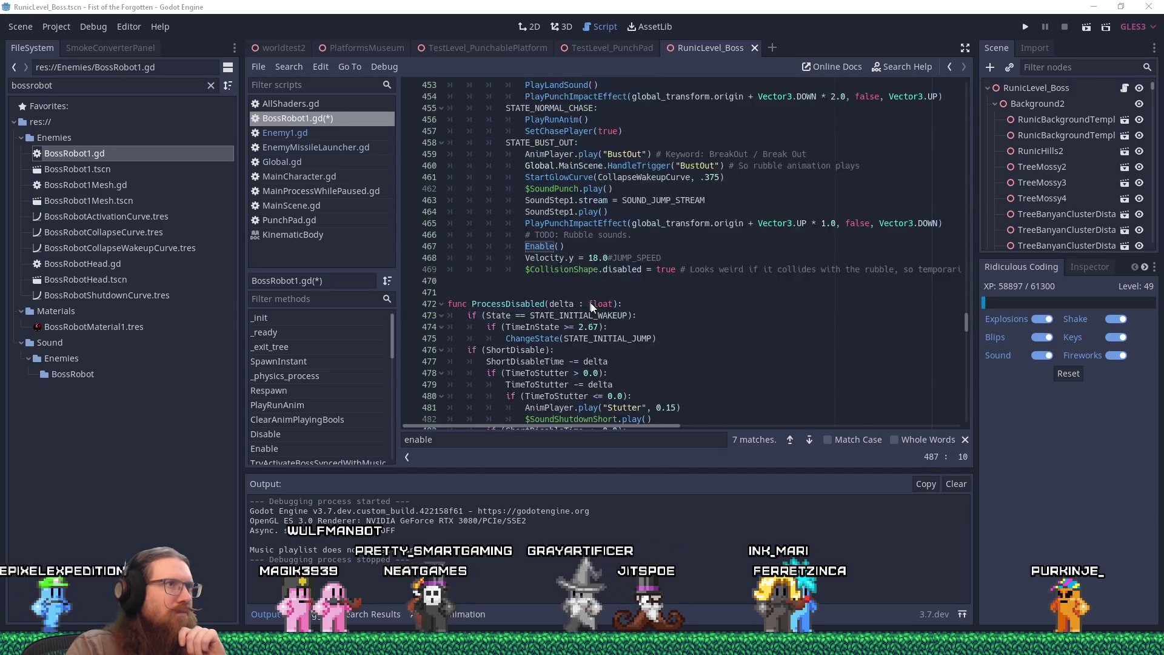
click(695, 270)
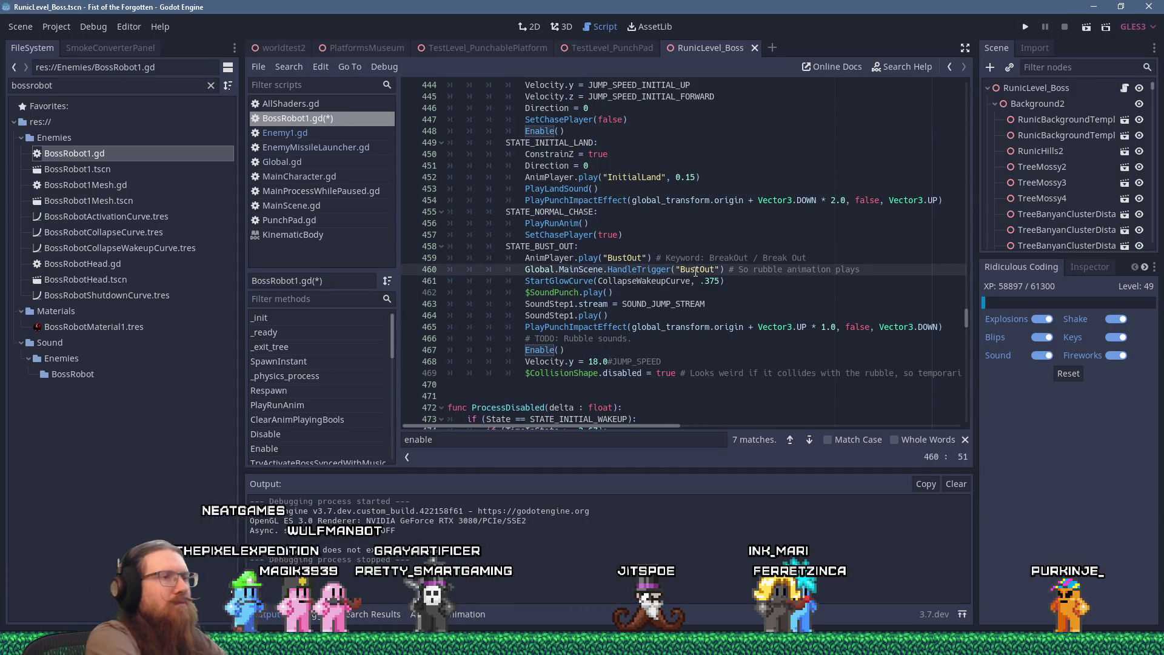
Step: Search 'state_bust_out', set a breakpoint on line 425, then save and run the game
text(state_bust_)
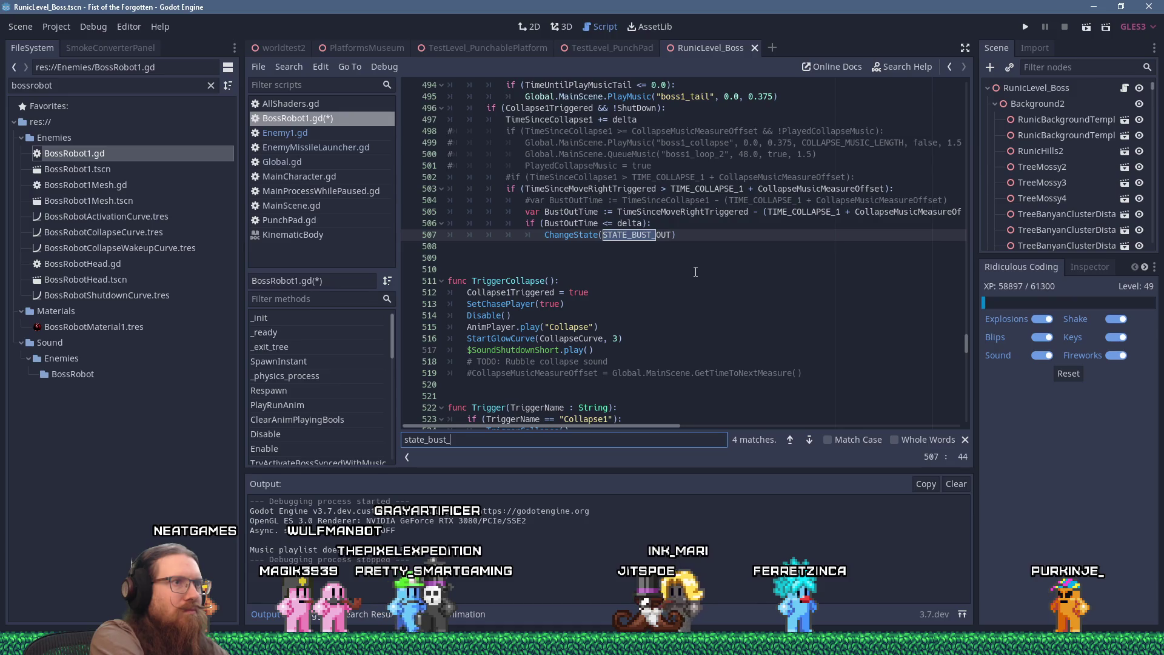
text(out)
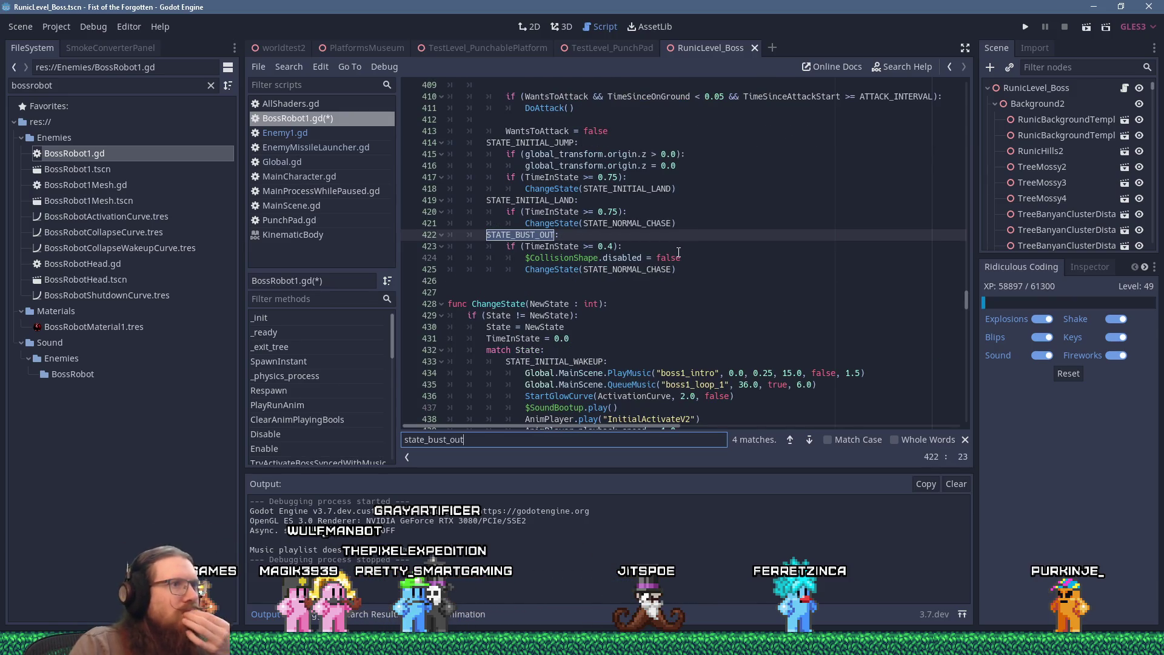
click(598, 271)
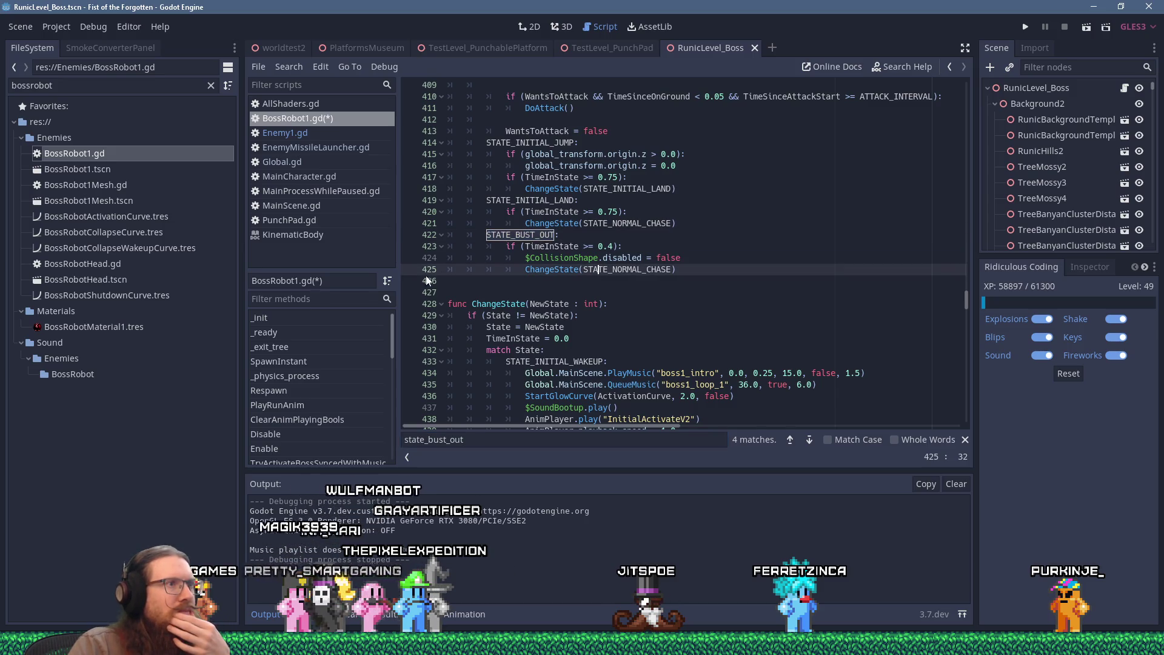
key(F9)
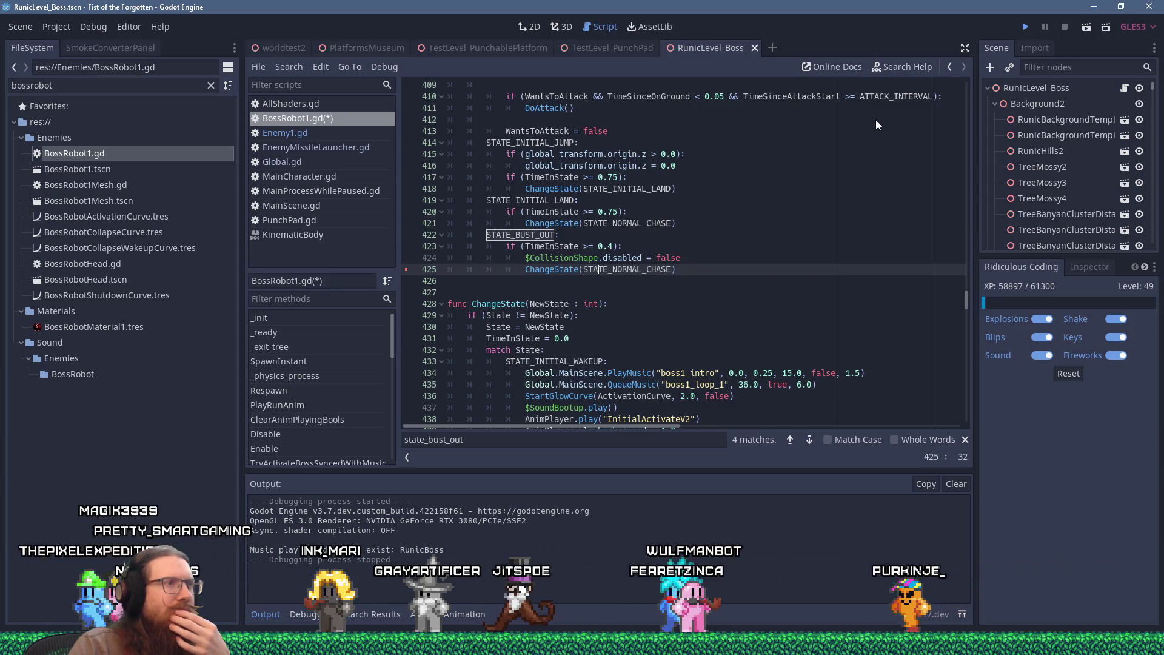
key(ctrl+s)
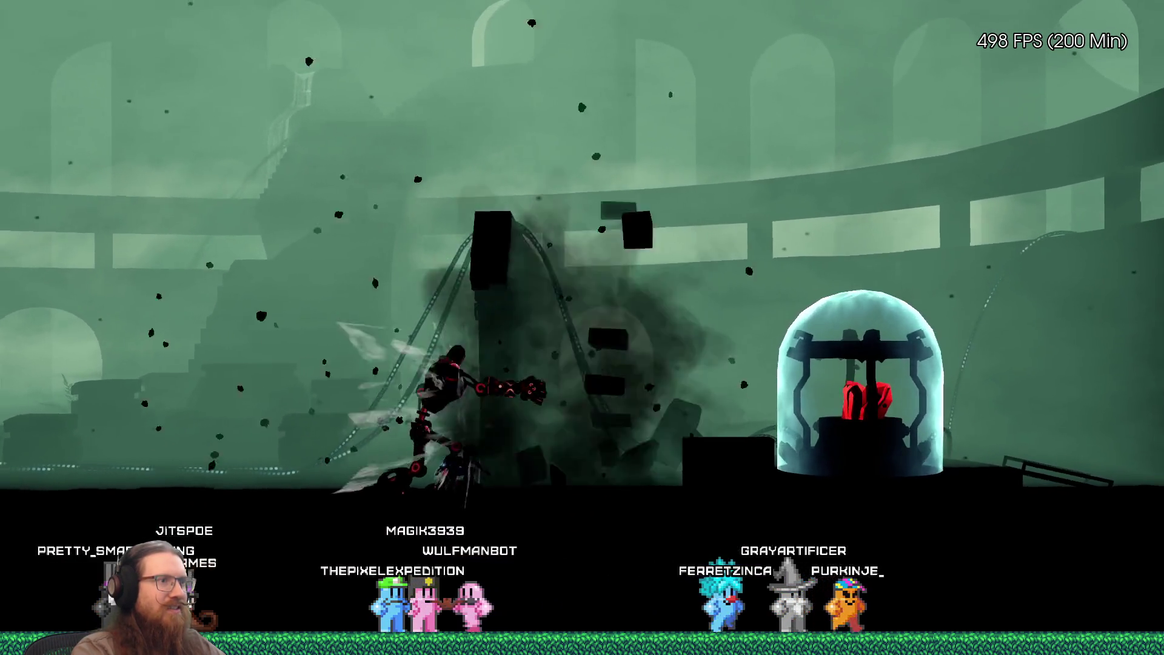
Step: Run and jump the player right past the glass dome and onto the bridge until the breakpoint hits
key(space)
key(Right)
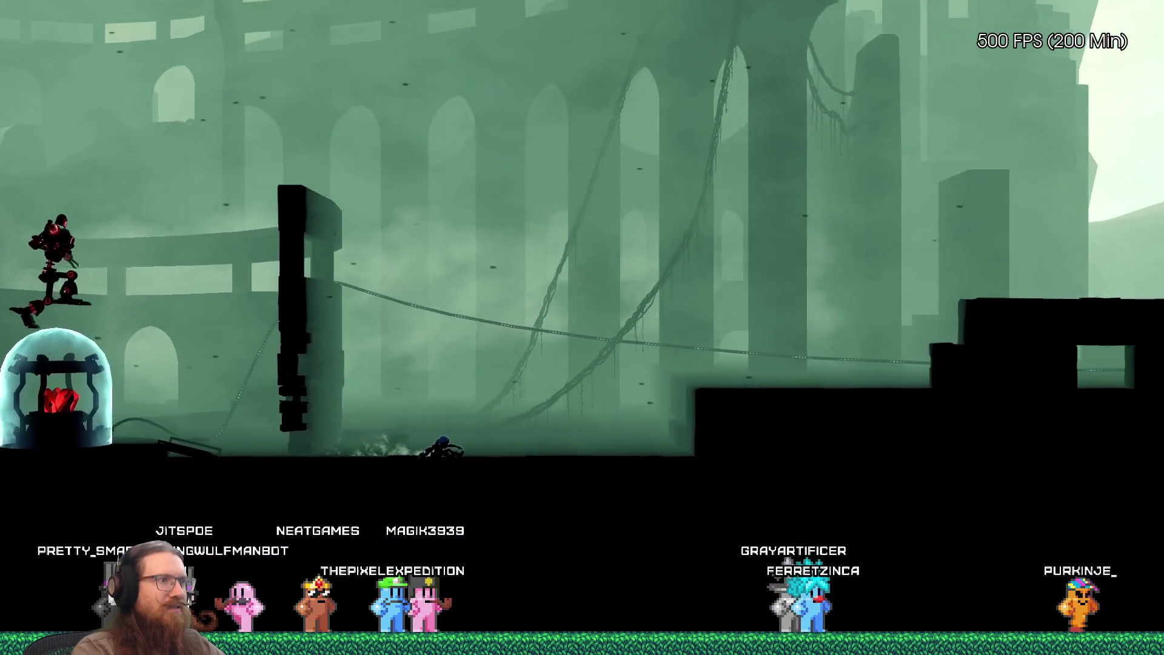
key(Right)
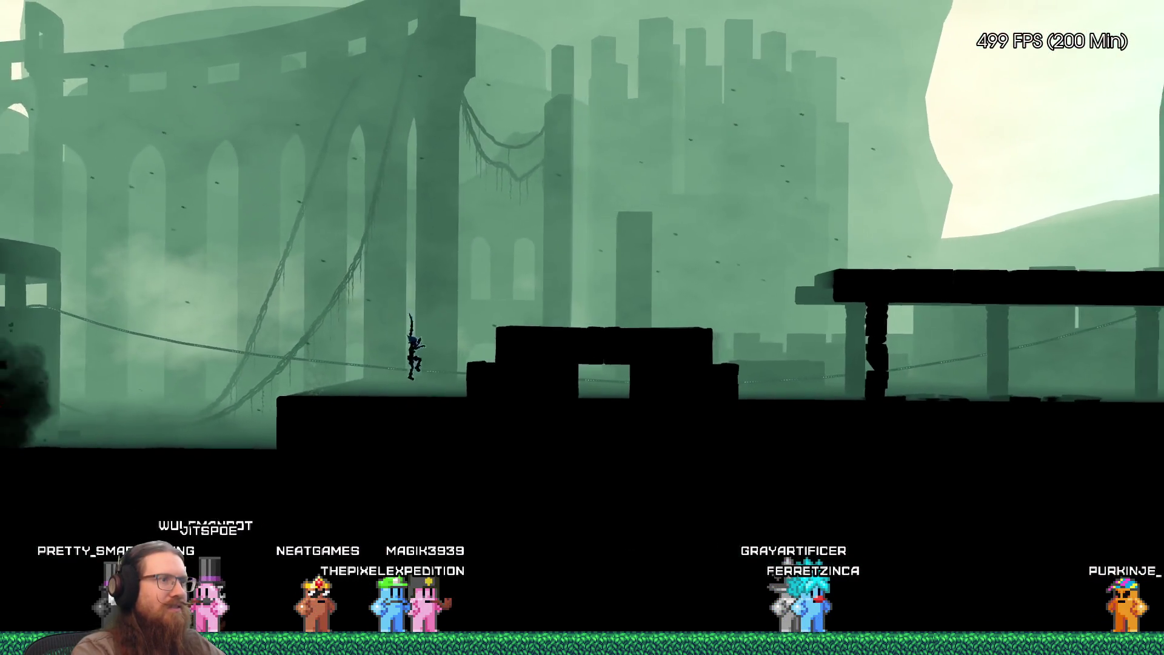
key(space)
key(Right)
key(space)
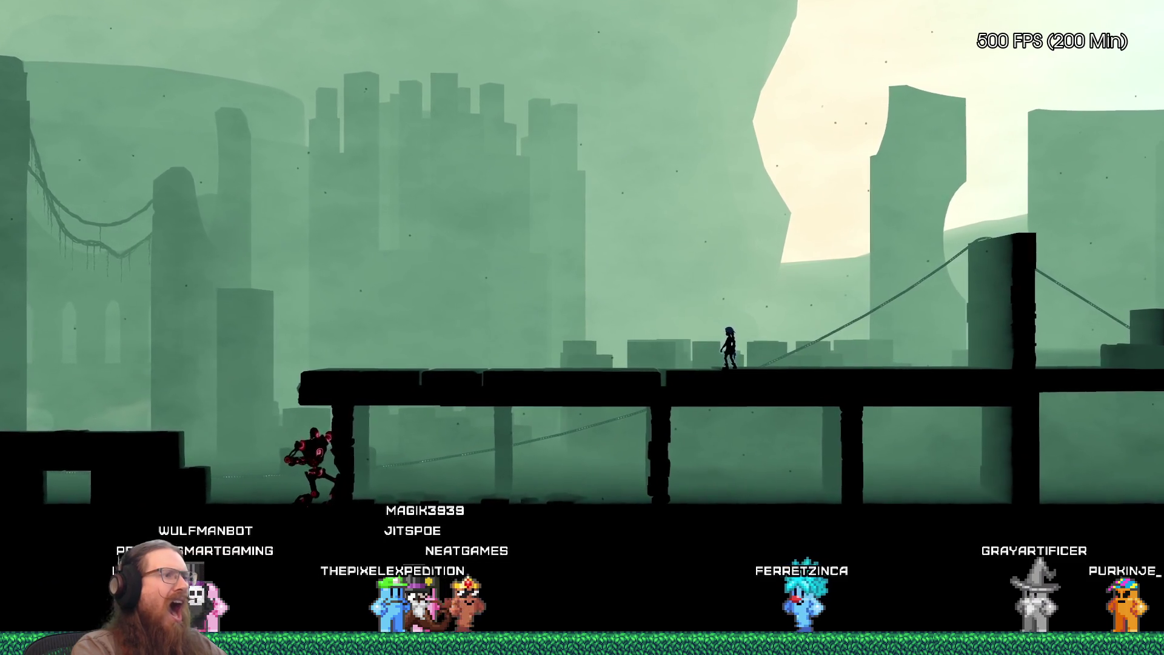
key(Right)
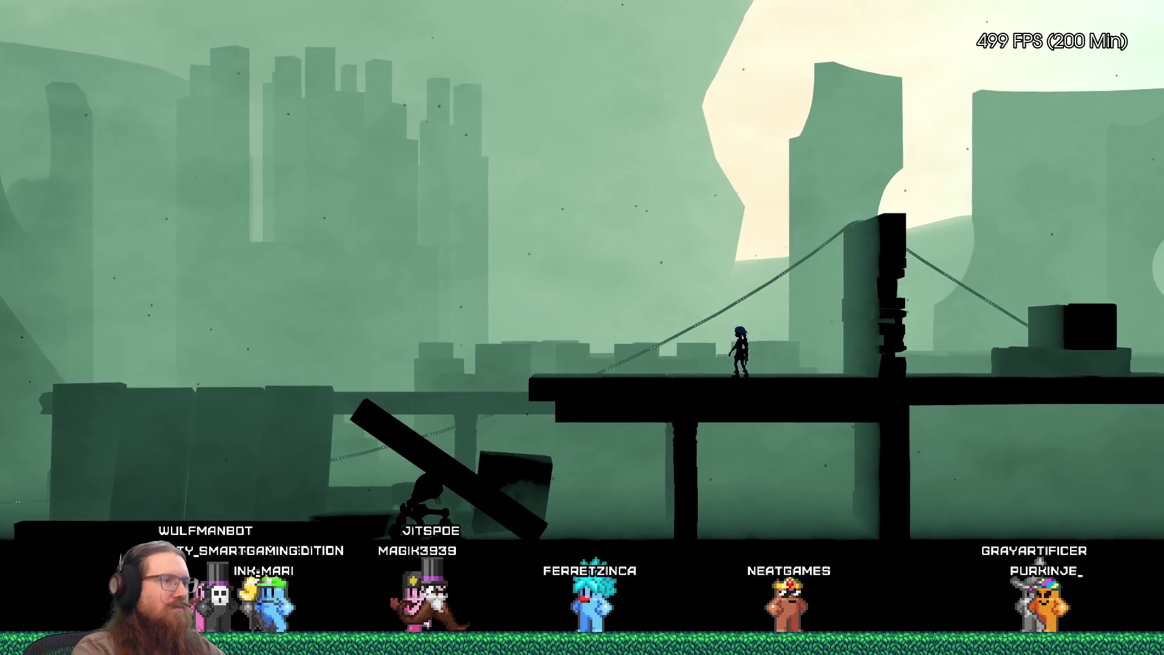
key(Left)
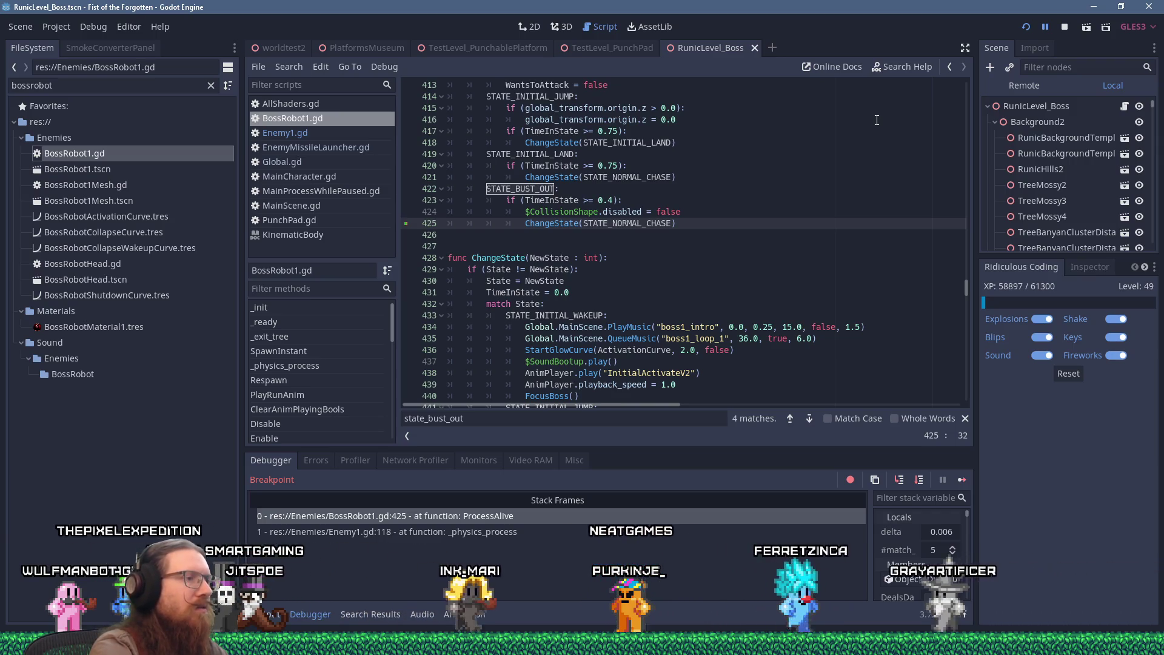
Step: Step from line 425 into ChangeState, then through SetChasePlayer to the Target = Player line
key(F11)
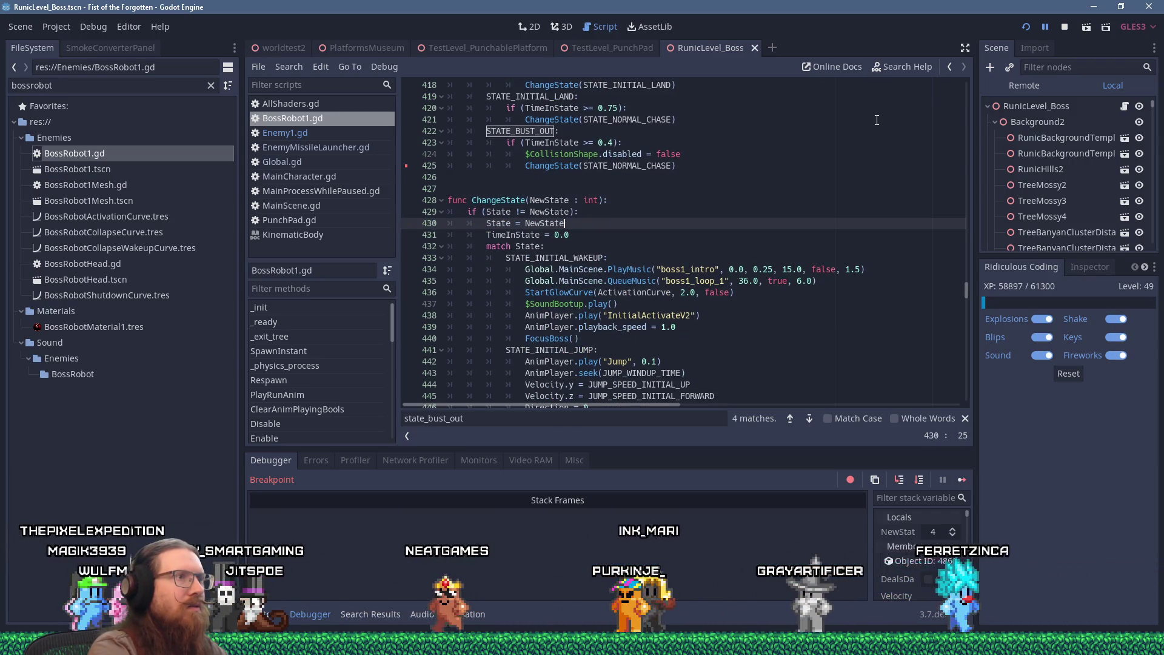
key(F11)
key(F11)
key(F11)
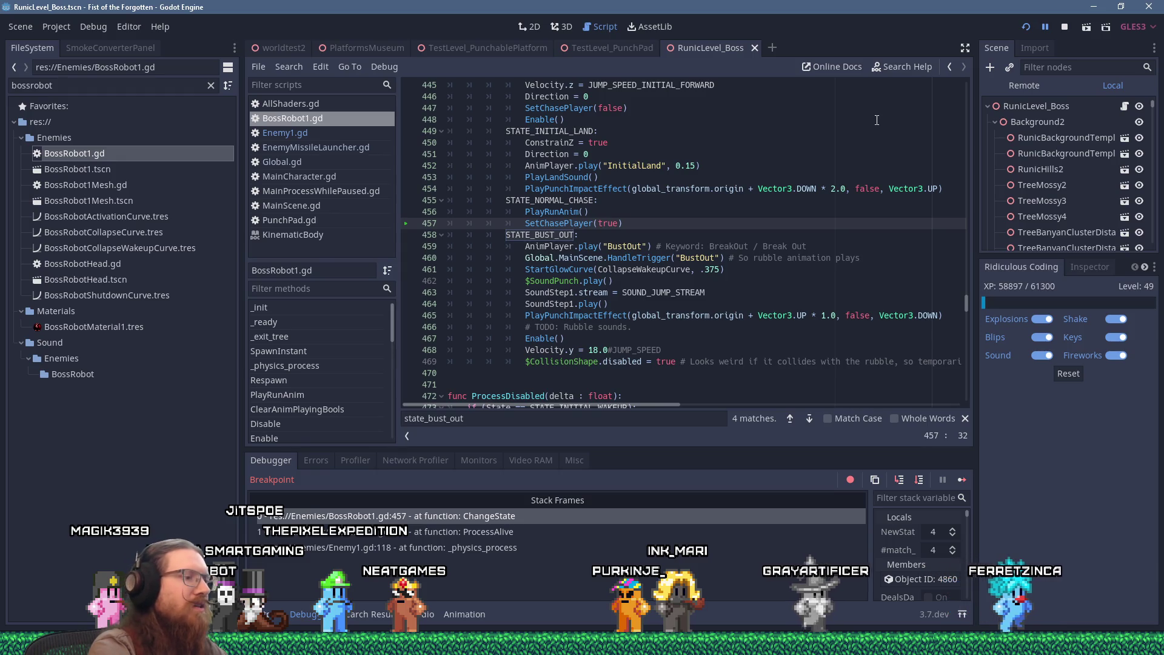
key(F11)
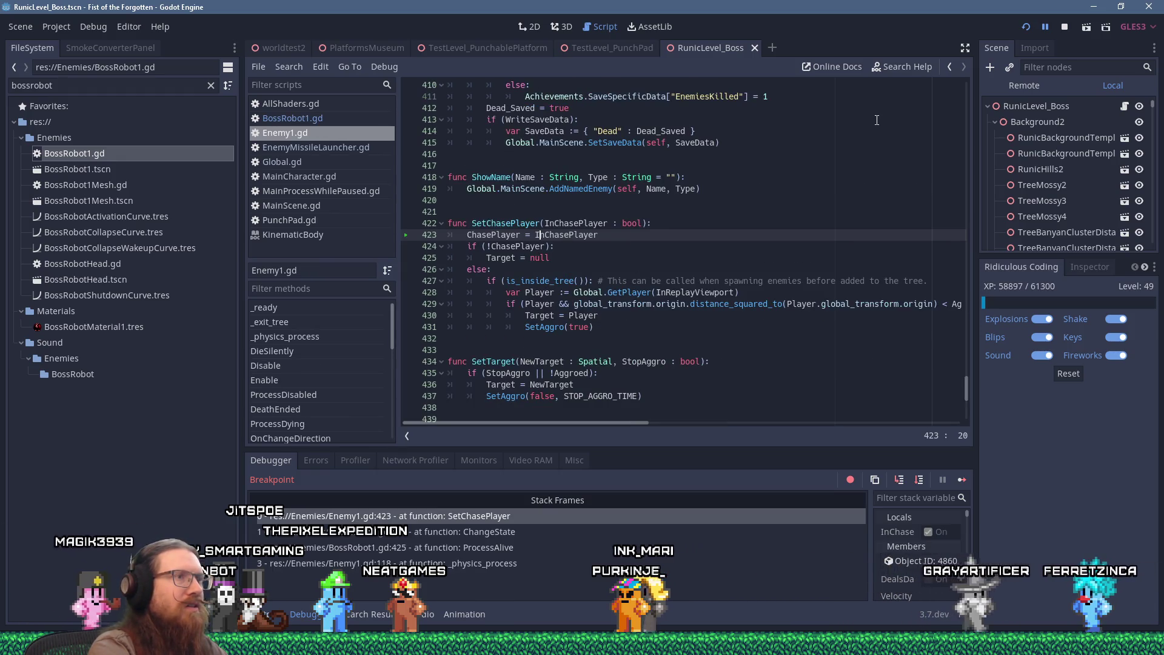
key(F11)
key(F11)
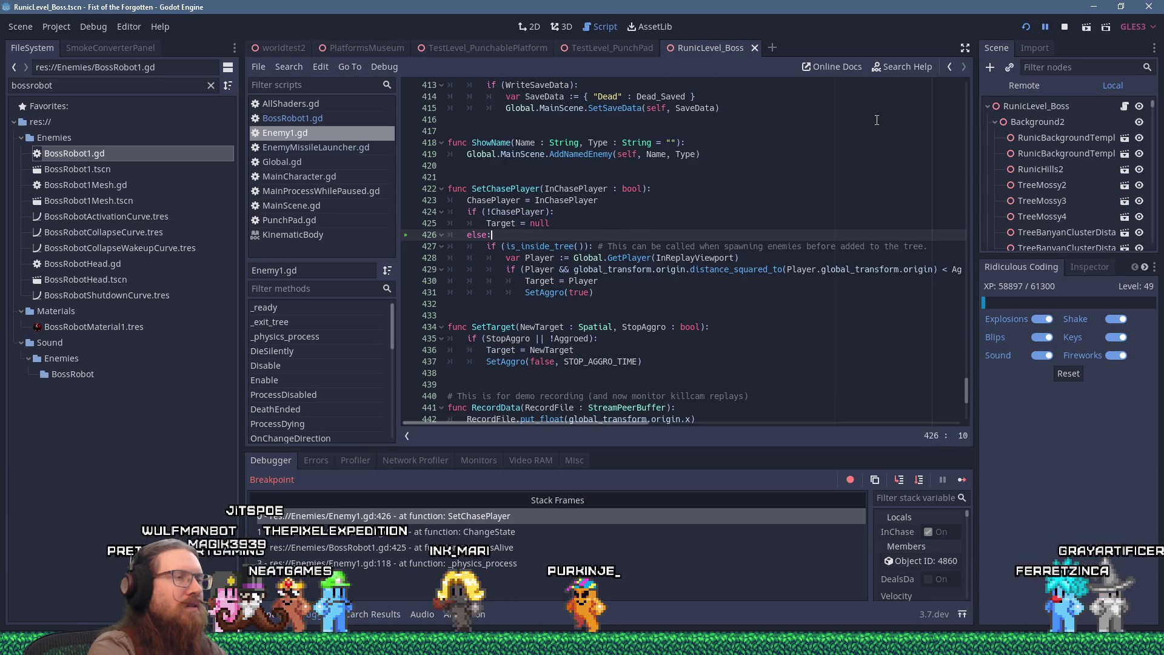
key(F11)
key(F11)
key(F11)
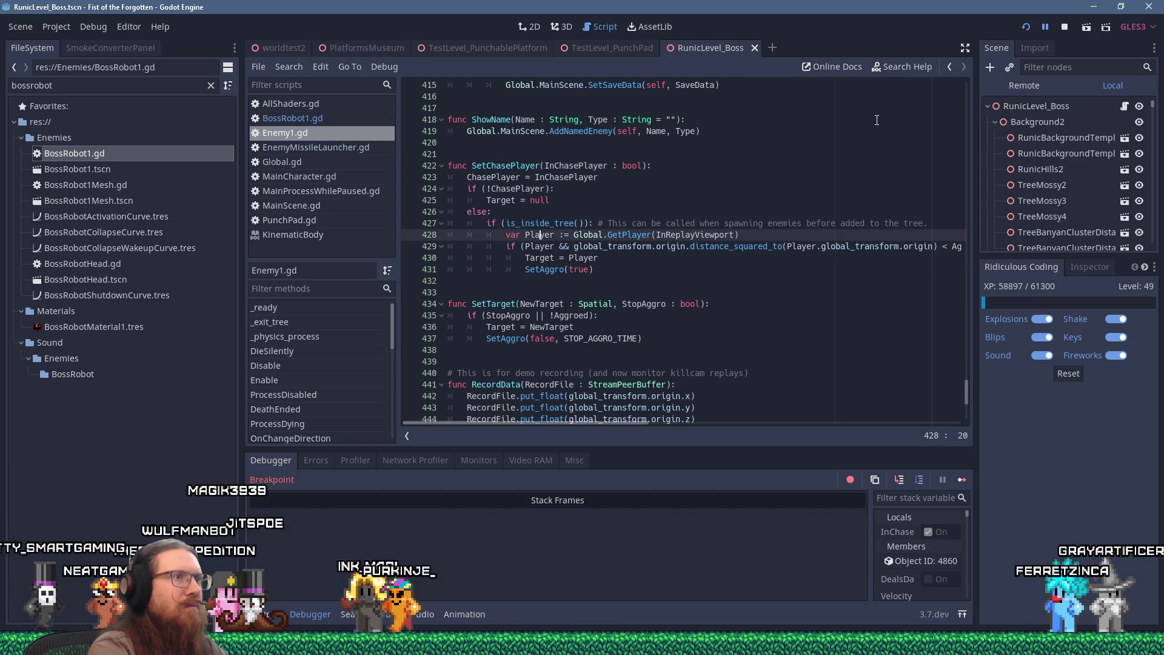
key(F11)
key(F11)
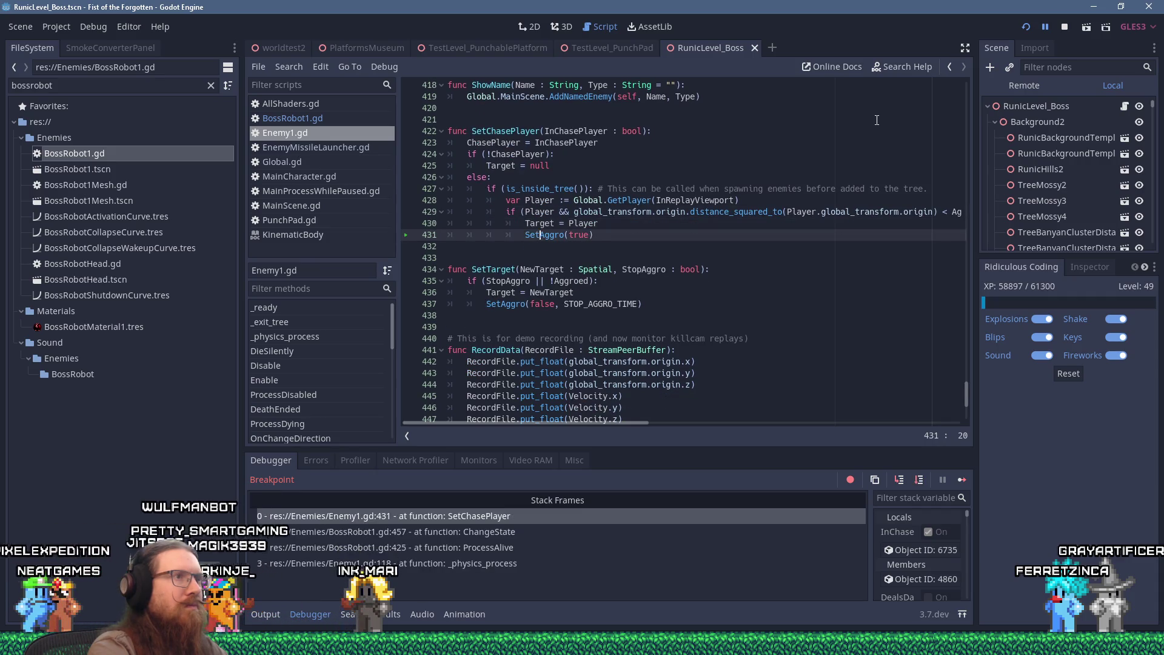
Step: Step into SetAggro, return to line 426 in ProcessAlive, and resume the game
key(F11)
key(F11)
key(F11)
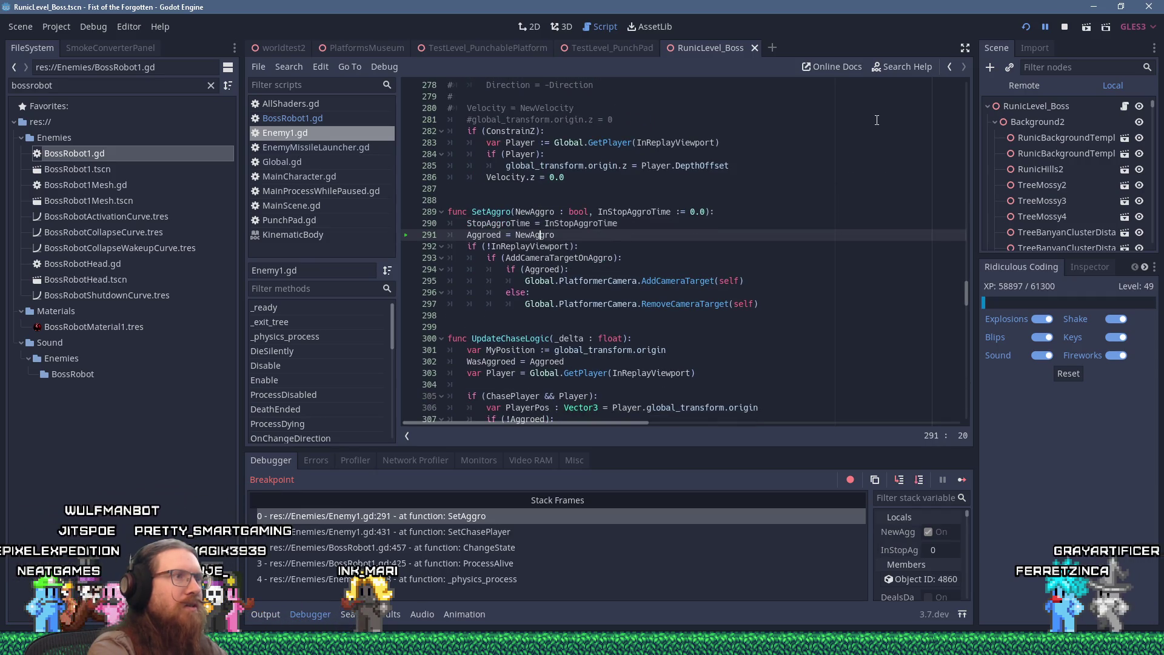
key(F11)
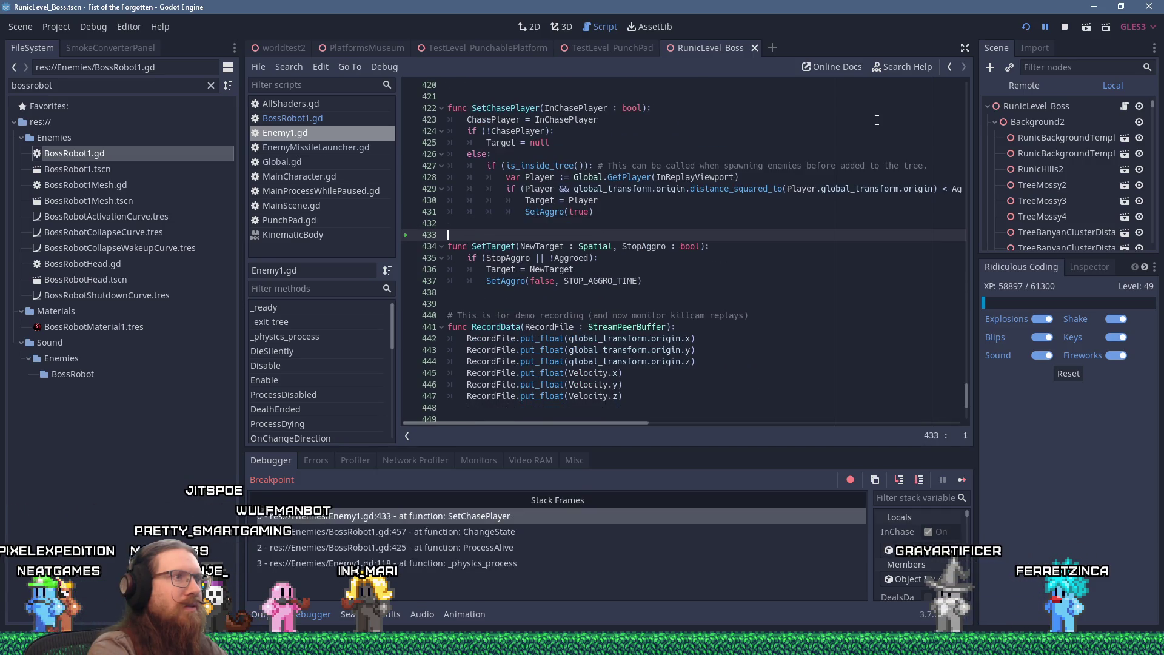
key(F11)
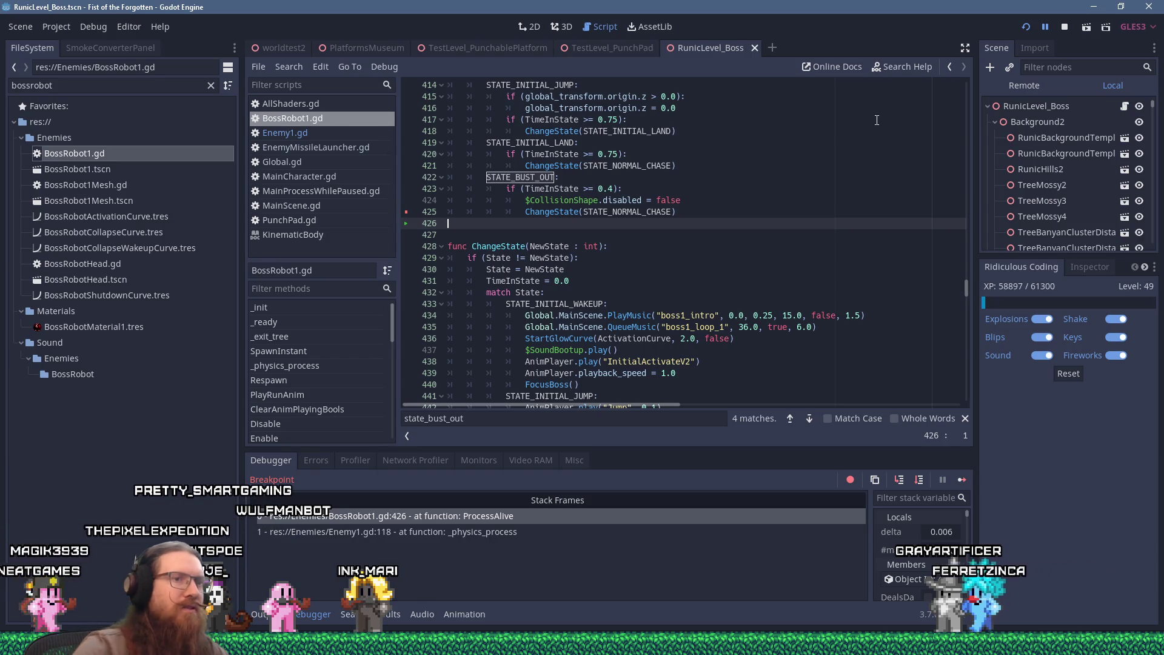
click(964, 479)
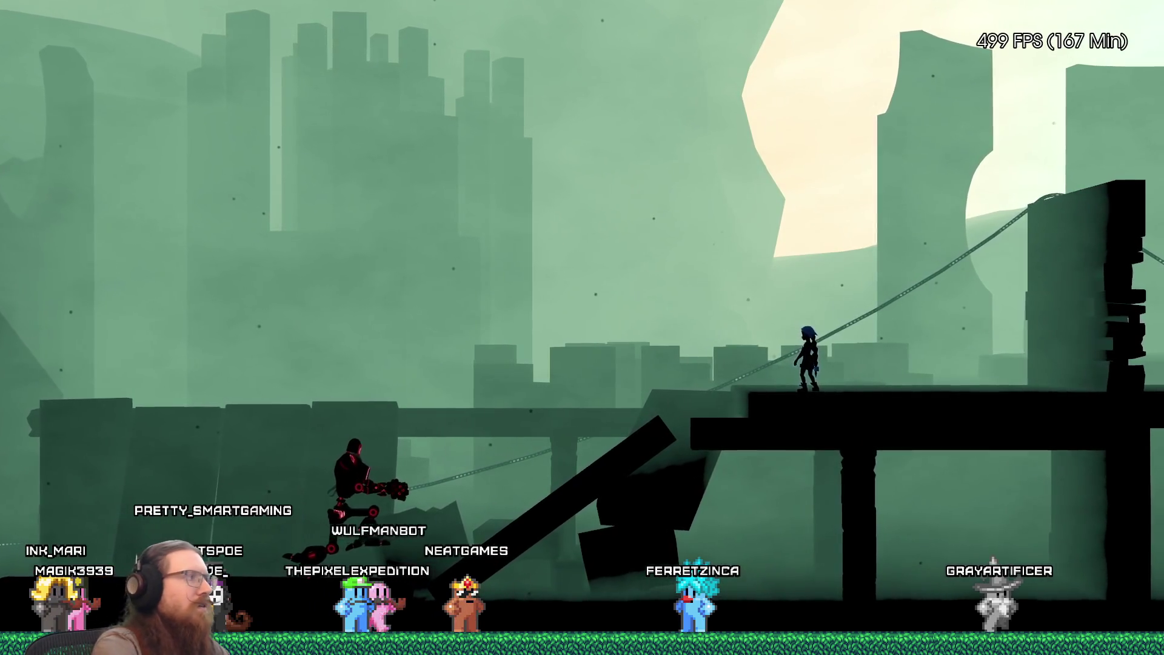
Step: Walk the player right, back down the ramp, and up it again near the boss
key(Right)
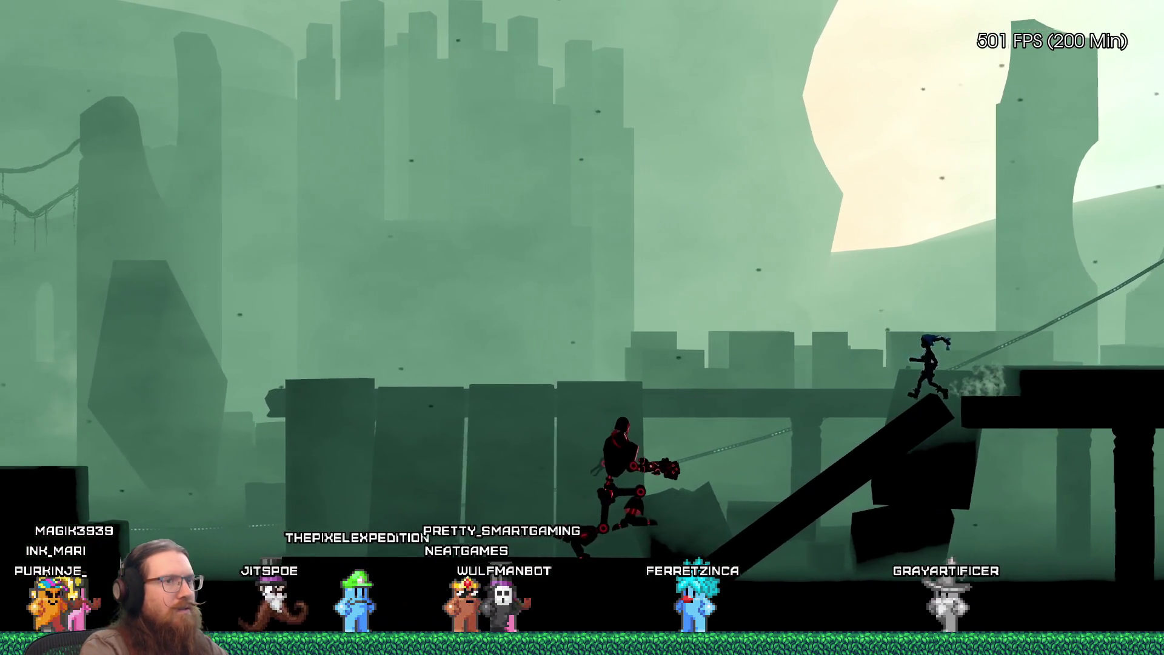
key(Left)
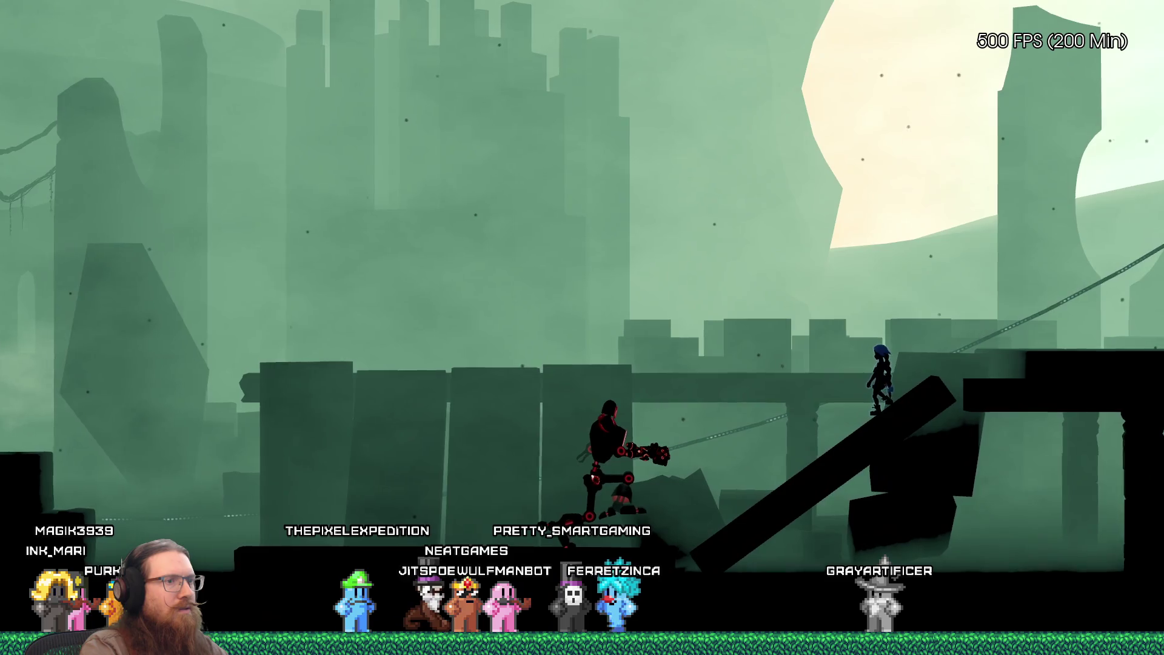
key(Right)
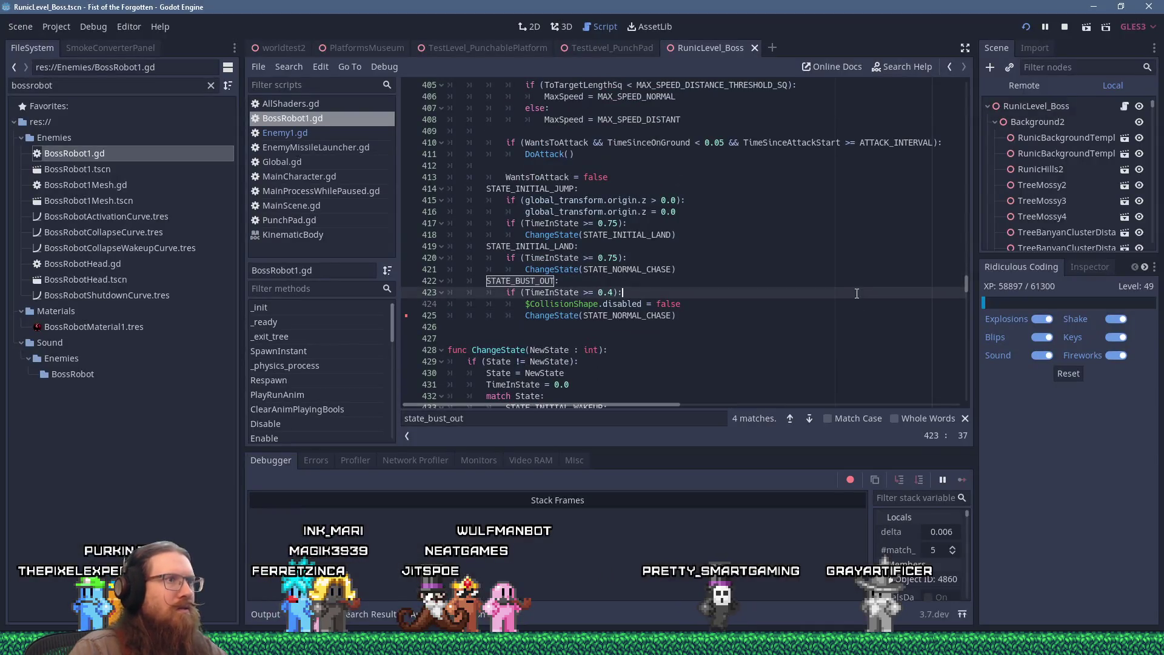
Step: Find ProcessAlive and set a breakpoint at line 374
text(process)
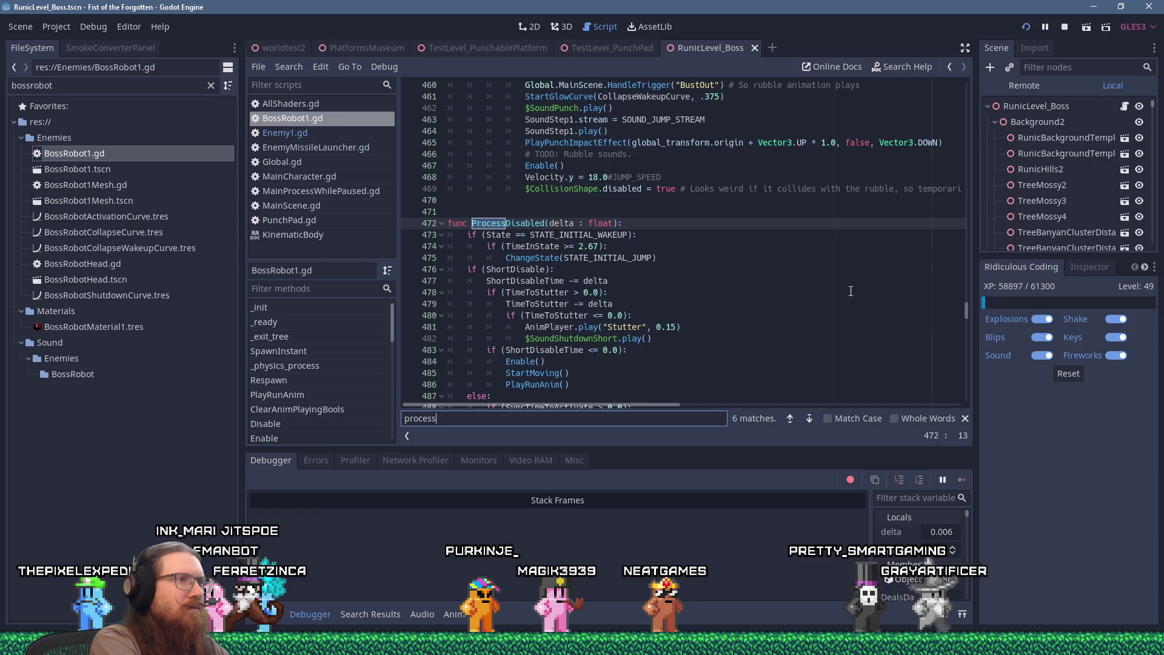
text(alive)
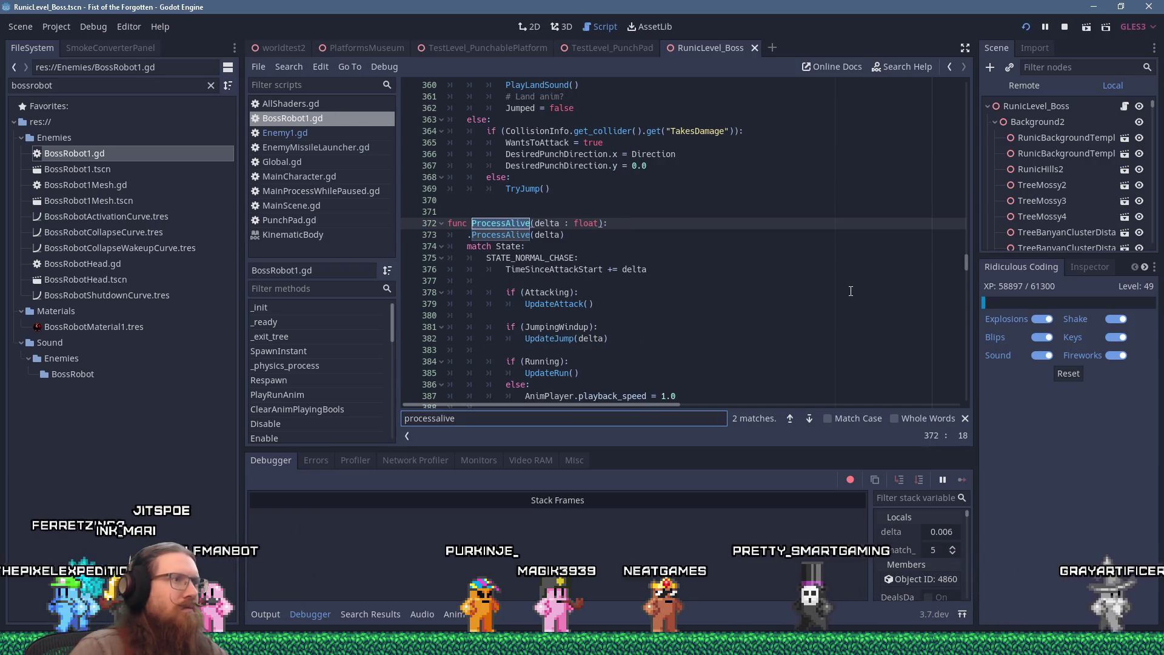
click(407, 247)
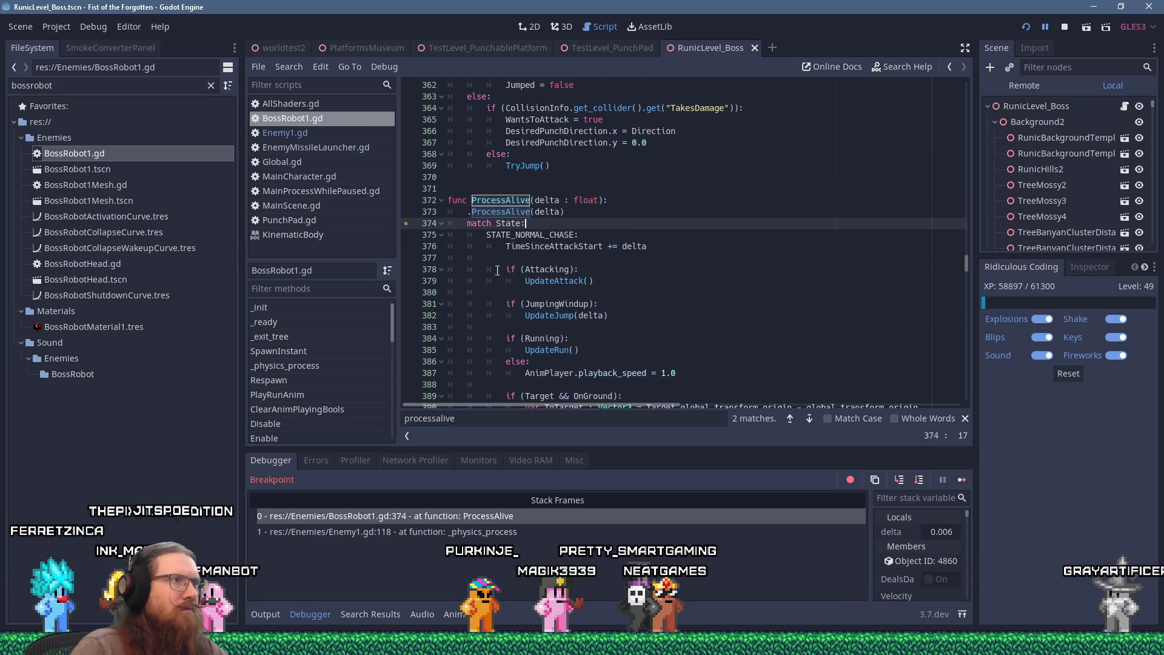
drag(408, 231, 531, 226)
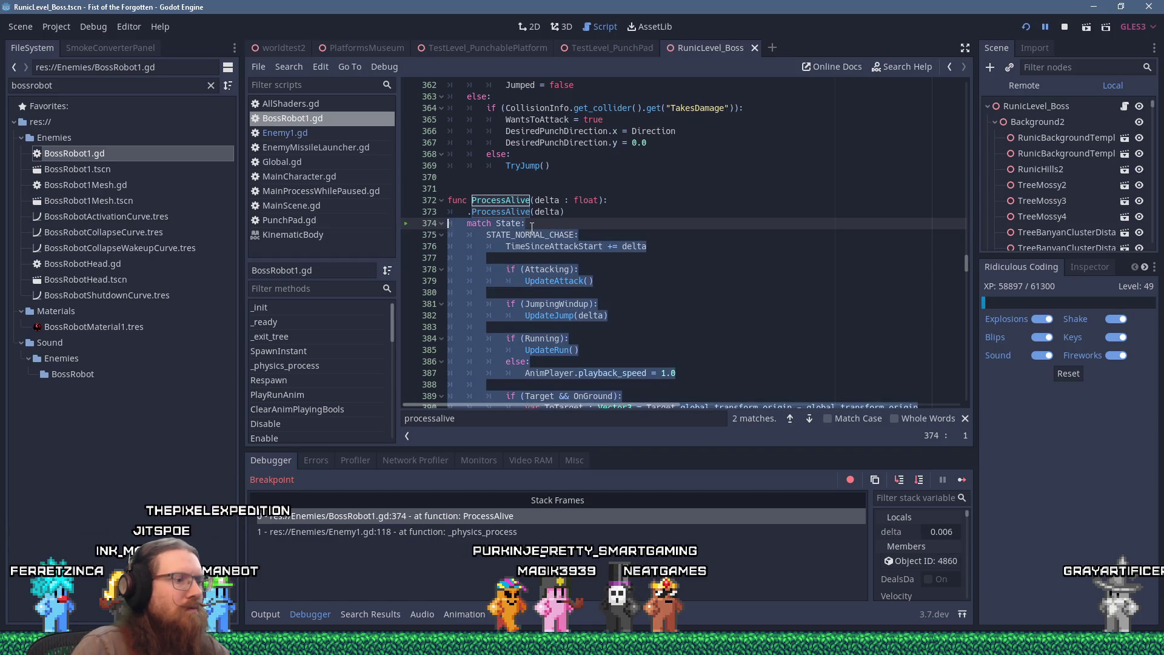
Step: Step through ProcessAlive from line 377 to the attack check at line 410
key(F10)
key(F10)
key(F10)
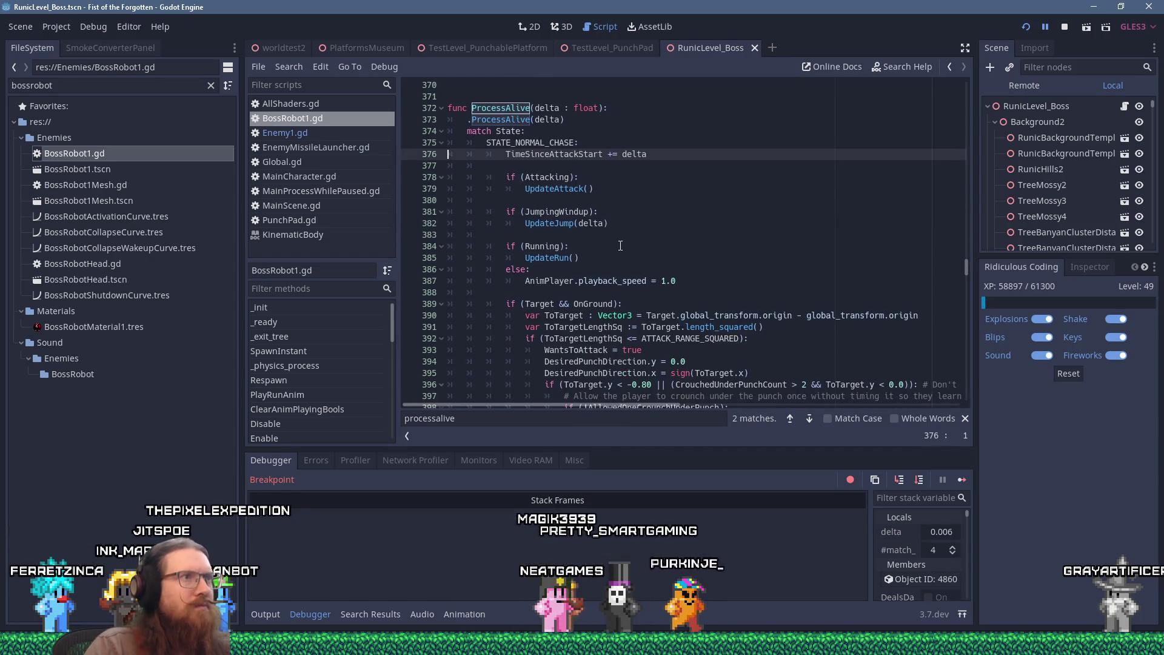
key(F10)
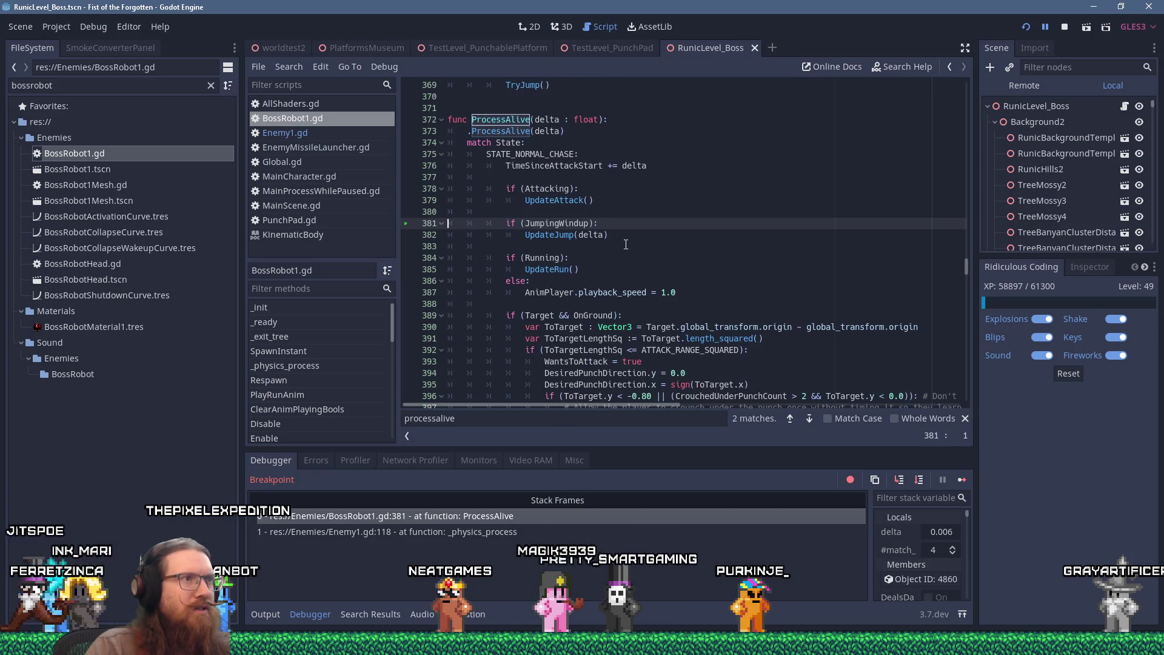
key(F10)
key(F10)
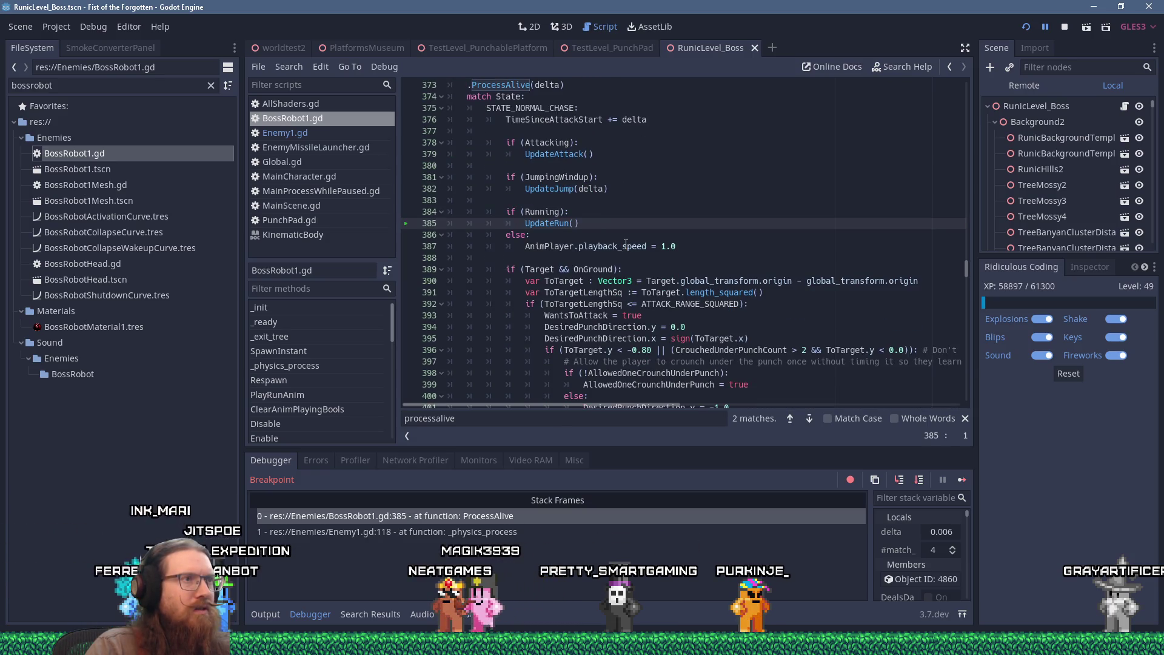
key(F10)
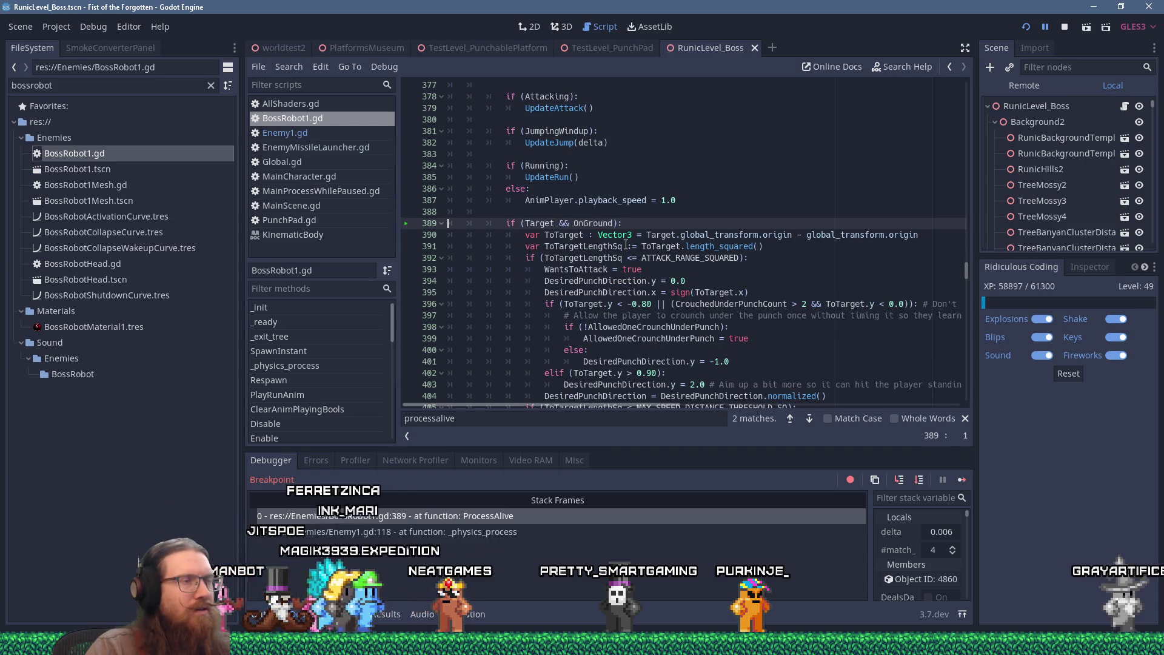
key(F10)
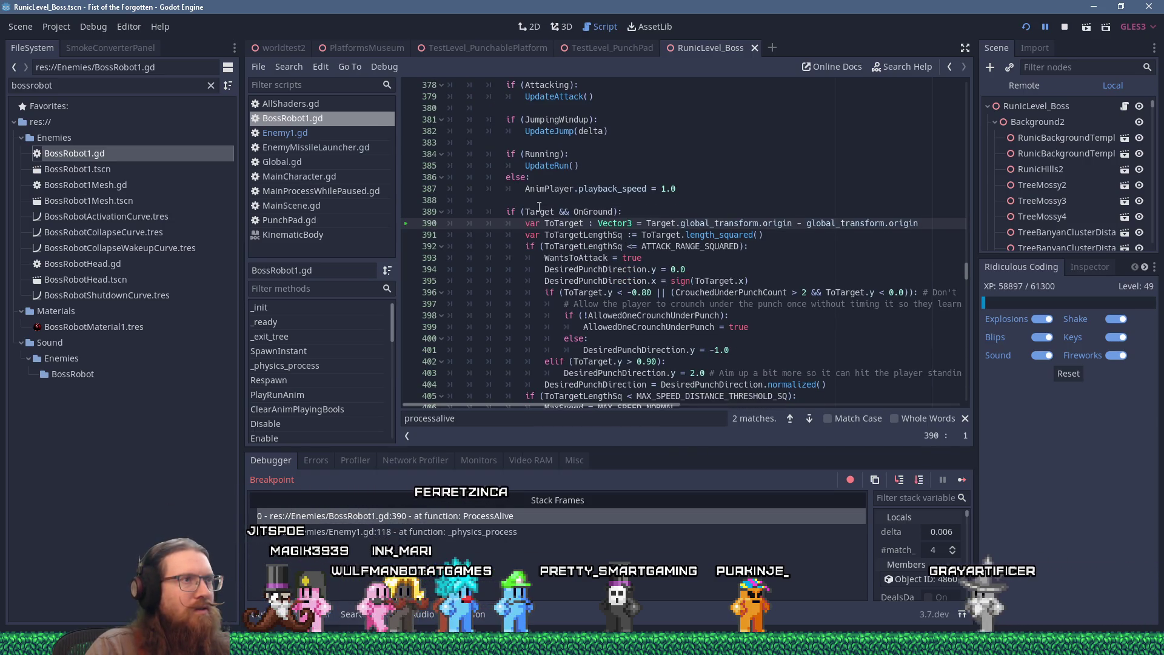
key(F10)
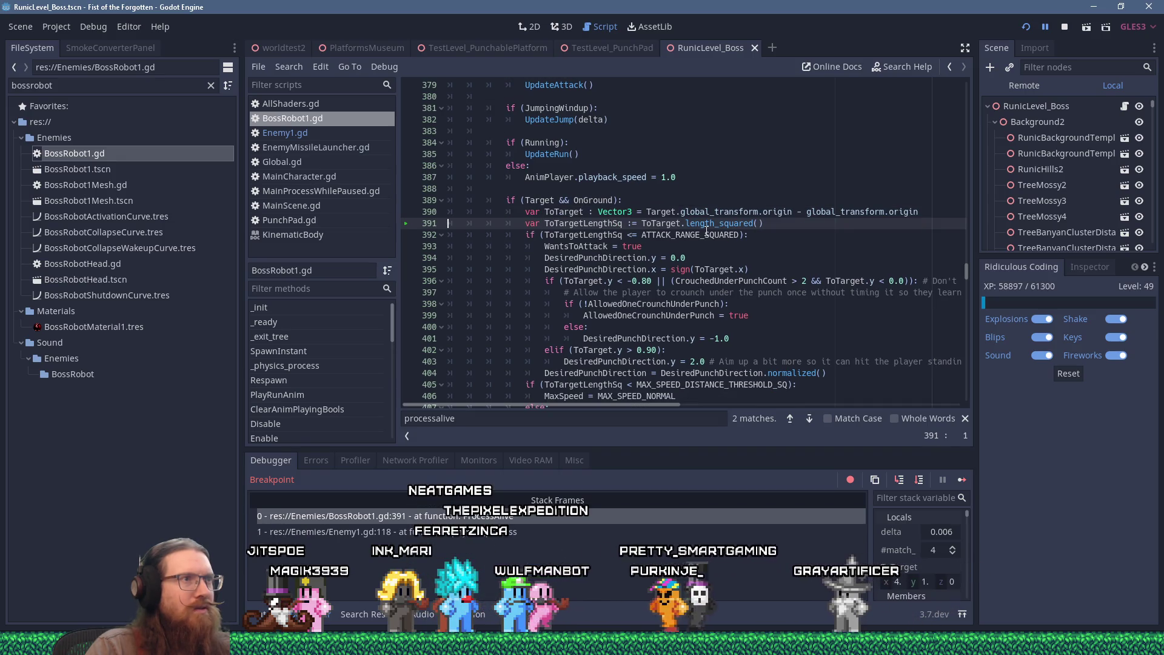
key(F10)
key(F10)
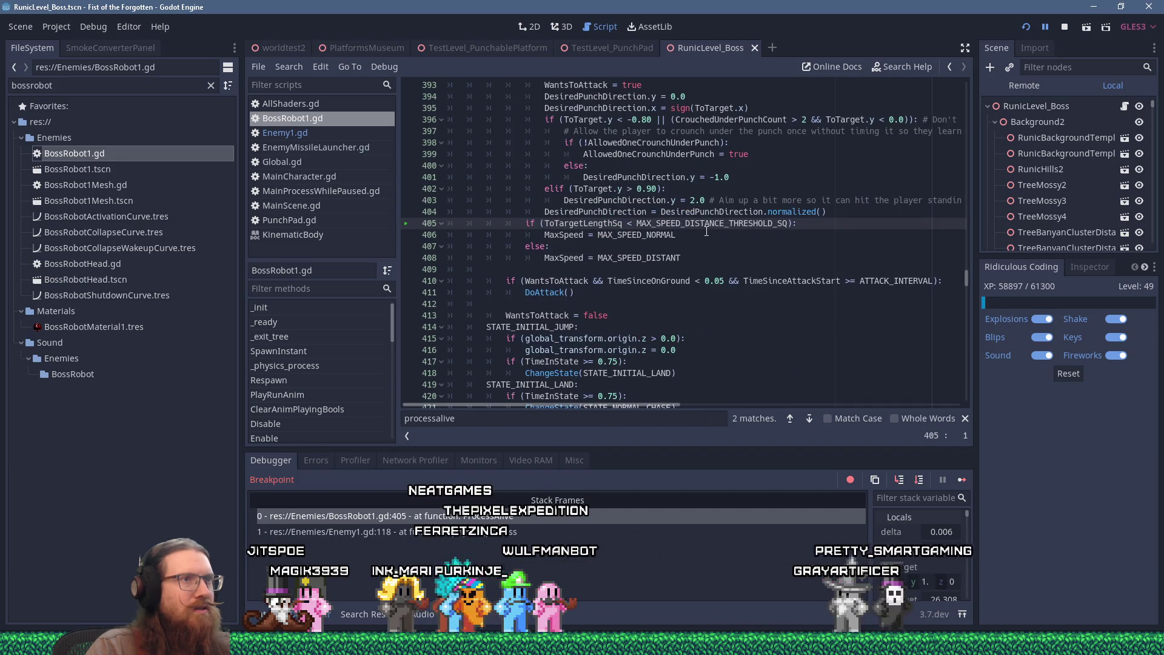
key(F10)
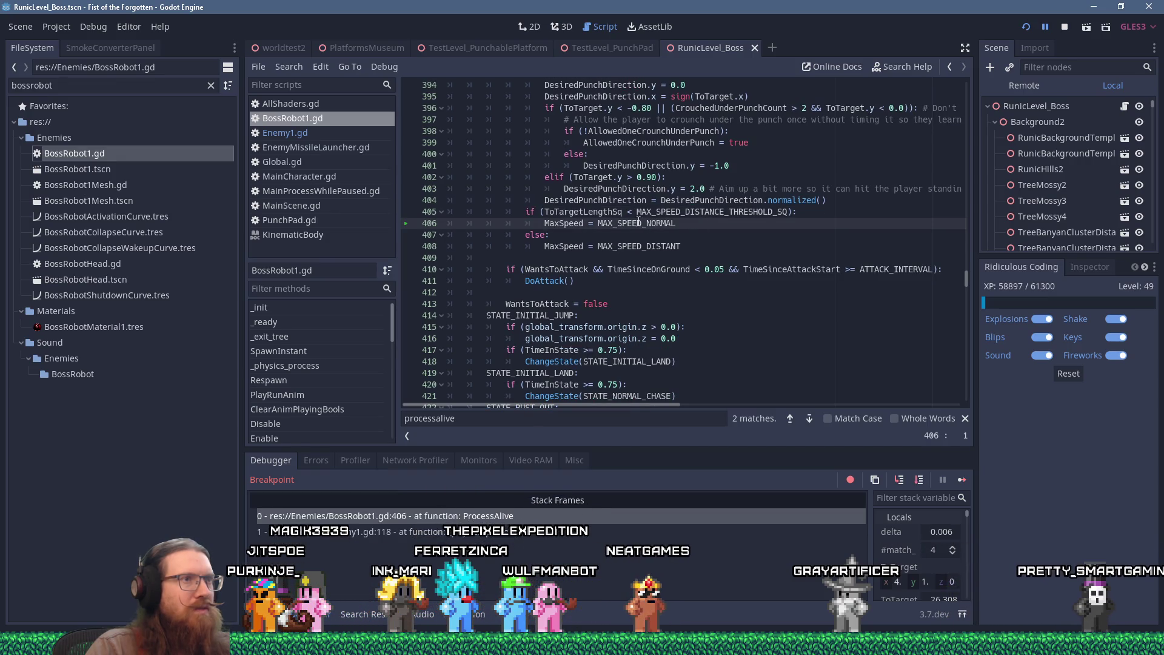
key(F10)
key(F10)
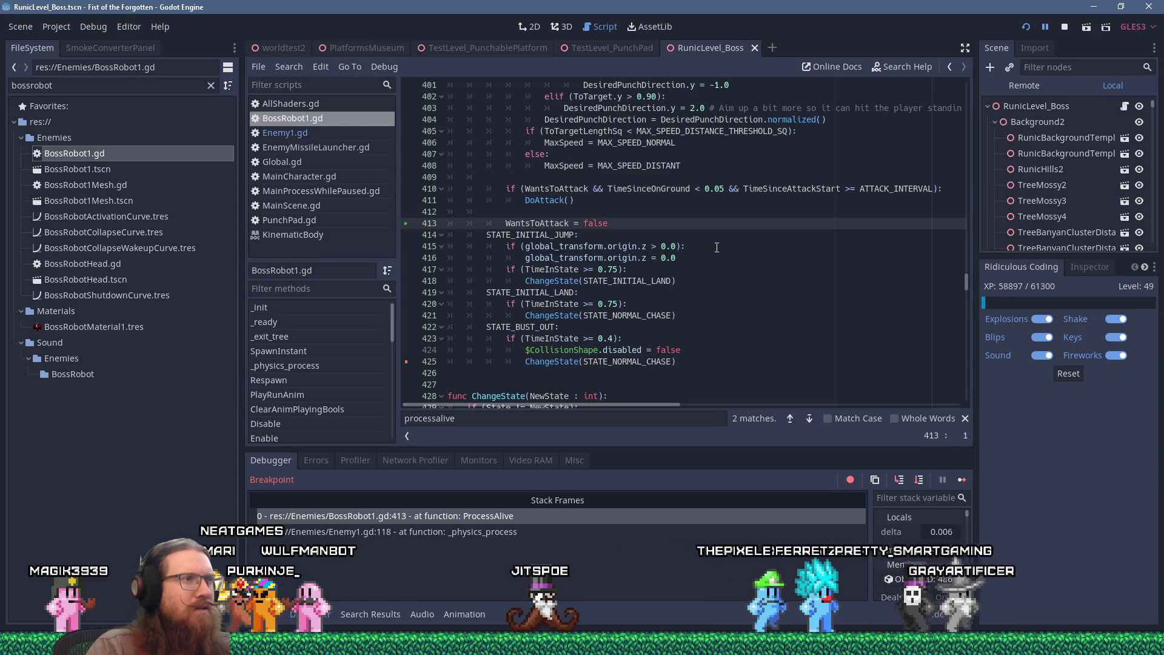
Step: Resume to the next break in DestructibleStoneChunk.gd and step one line
scroll(717, 247, down, 3)
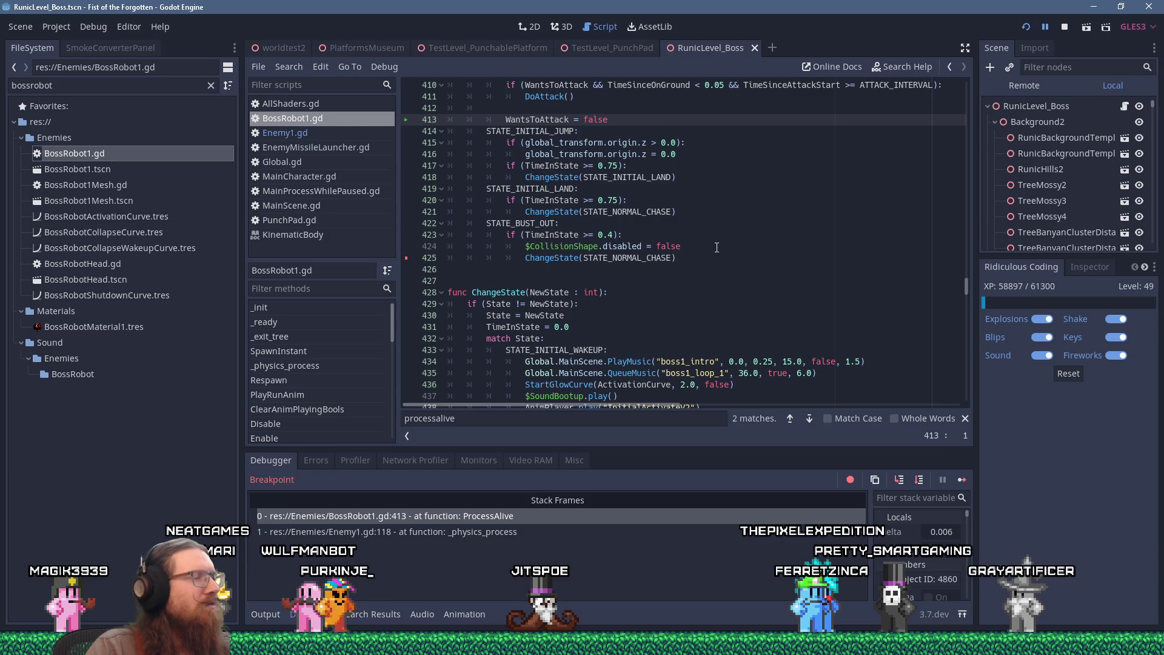
key(F12)
key(F10)
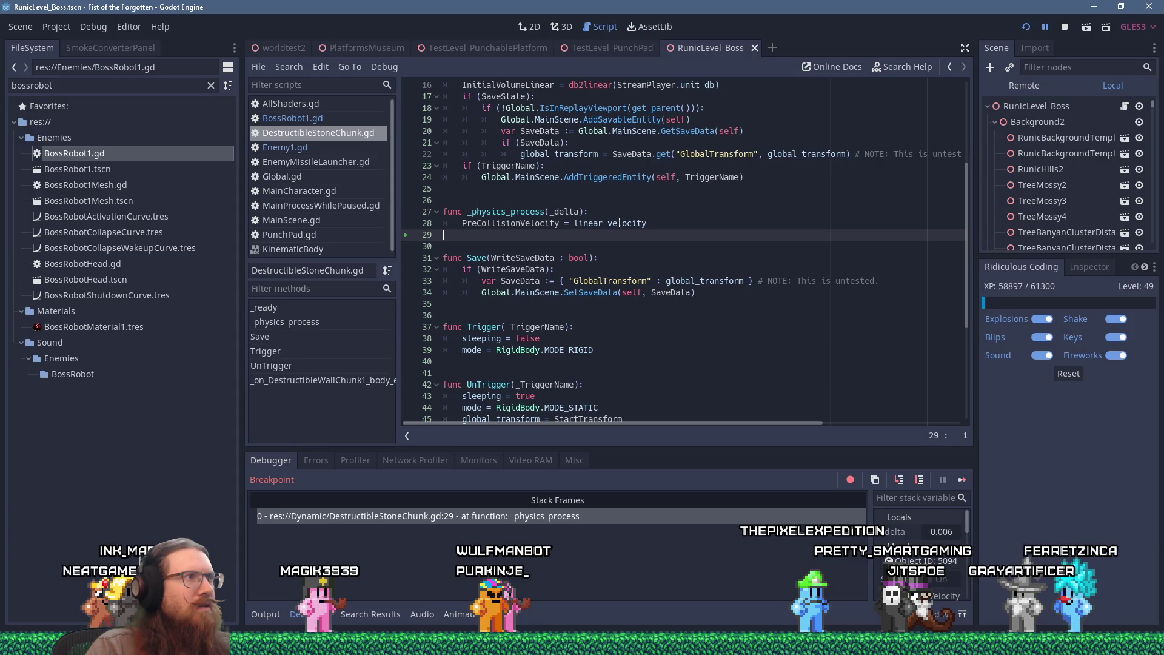
Step: Back in BossRobot1.gd, search for 'input' and place the caret at line 612
click(323, 122)
scroll(752, 280, up, 2)
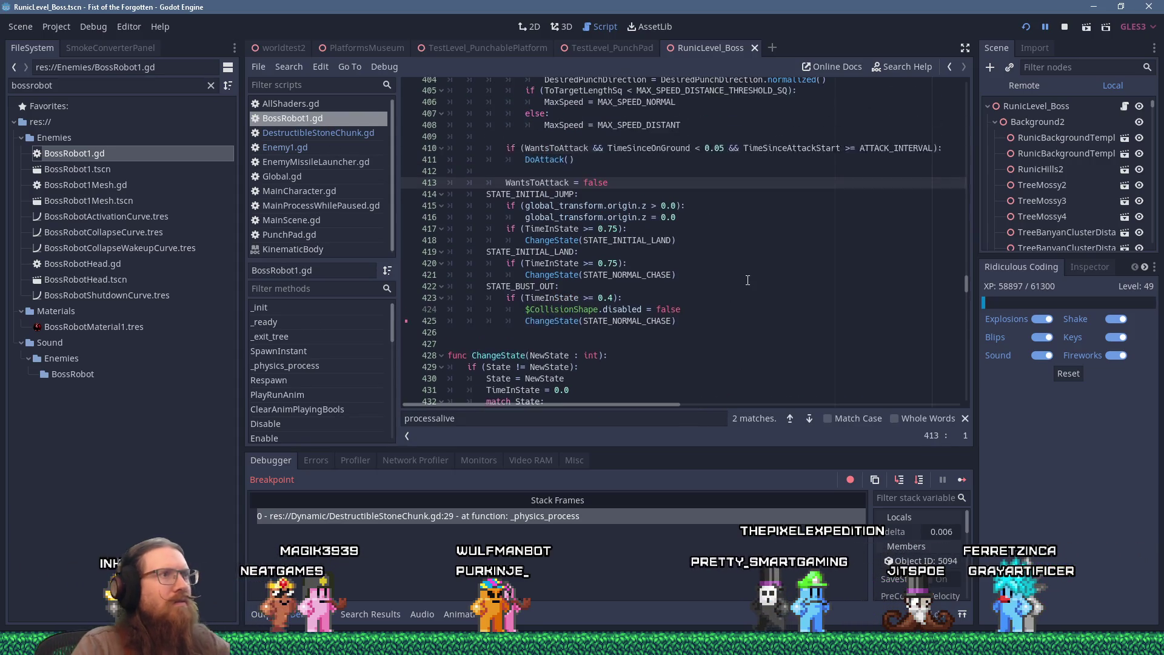
key(ctrl+f)
text(in)
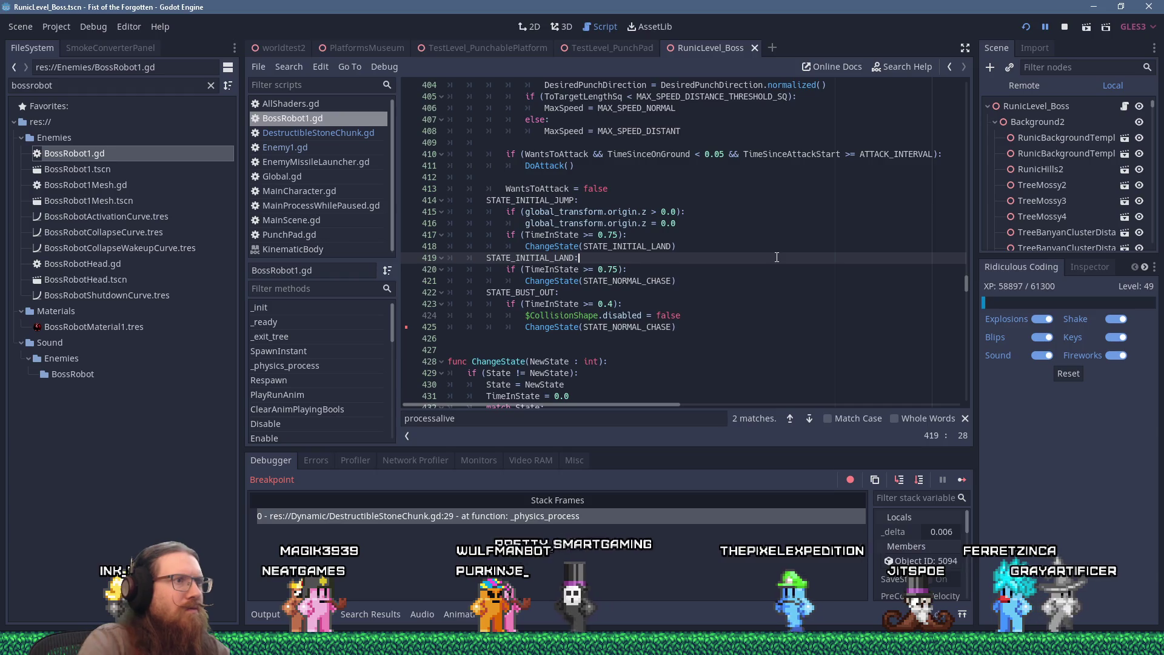
text(put)
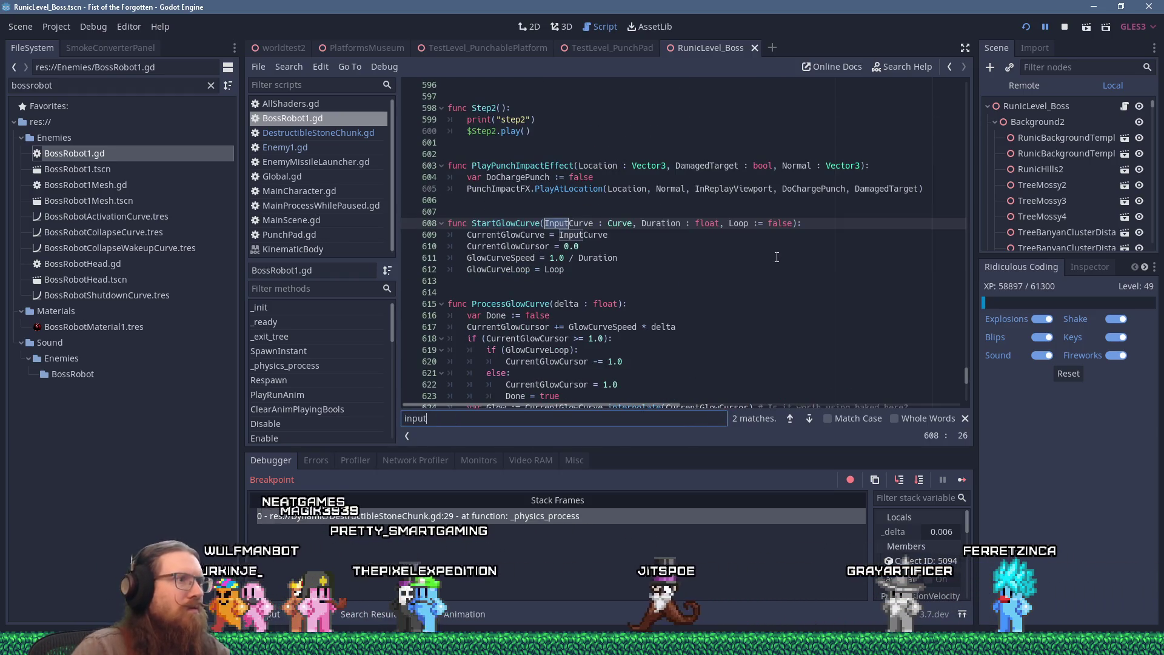
click(775, 265)
scroll(773, 260, up, 6)
scroll(772, 260, up, 6)
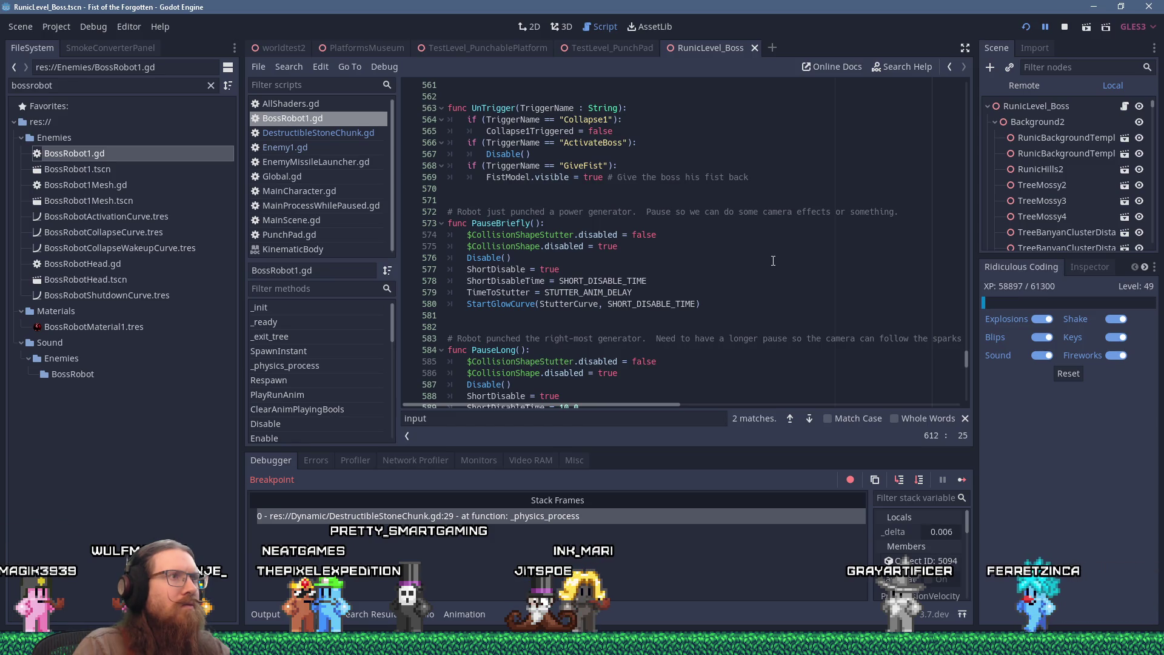
Step: Search BossRobot1.gd for 'direction' from the StutterCurve export line
scroll(773, 260, up, 14)
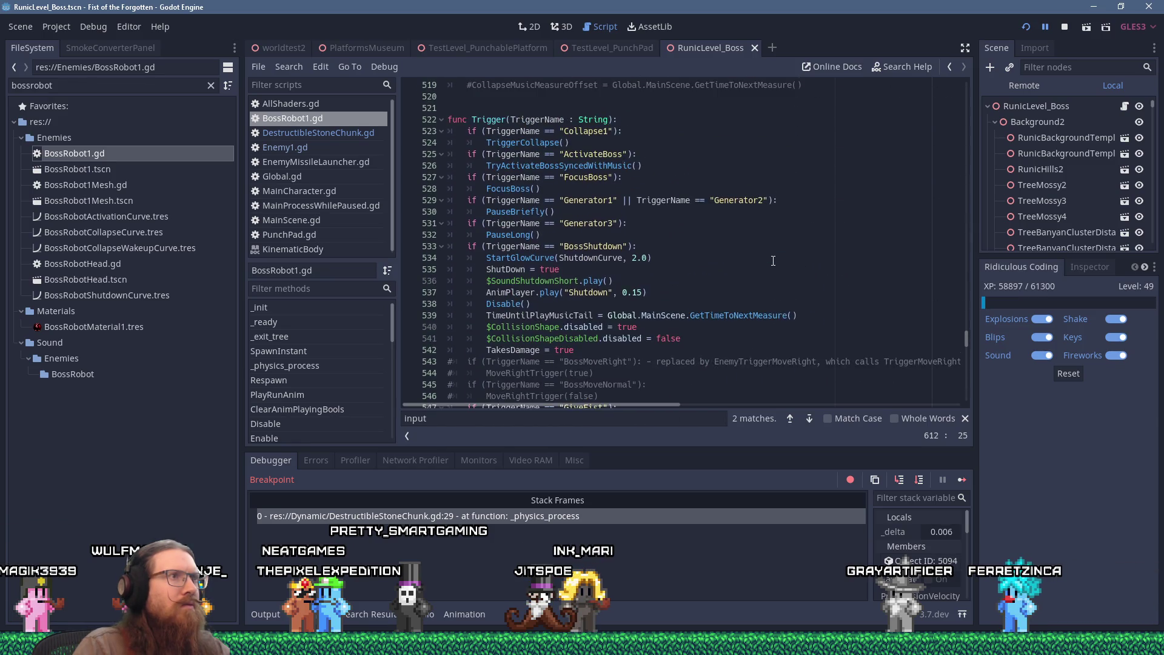
drag(964, 345, 933, 96)
click(909, 119)
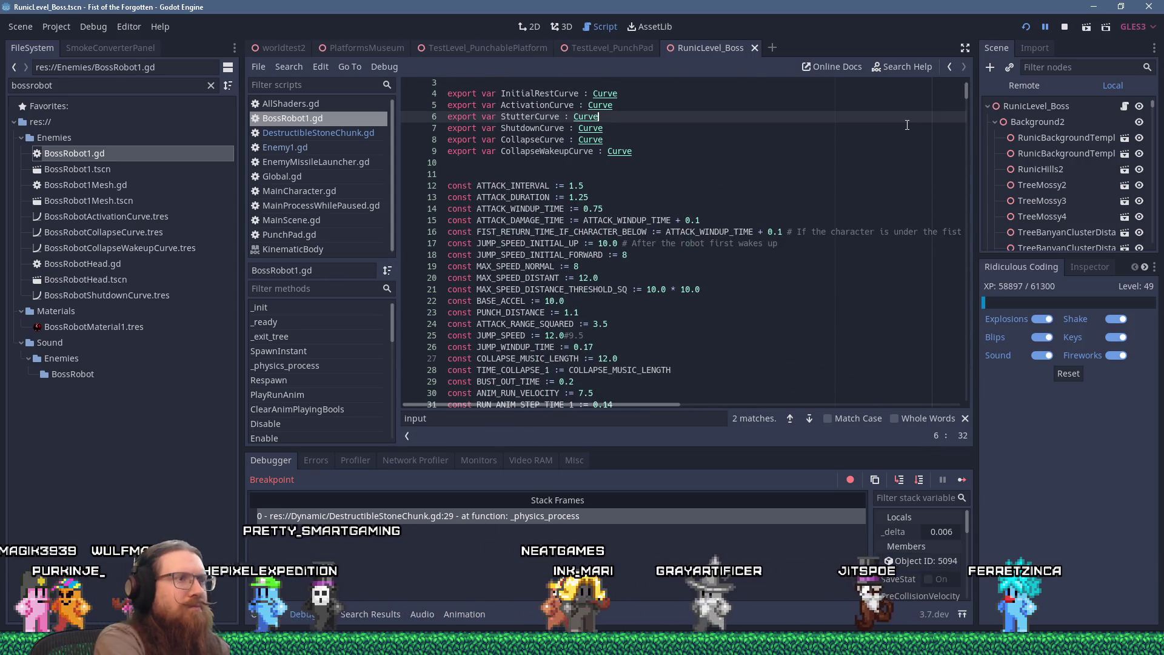
key(ctrl+f)
text(direction)
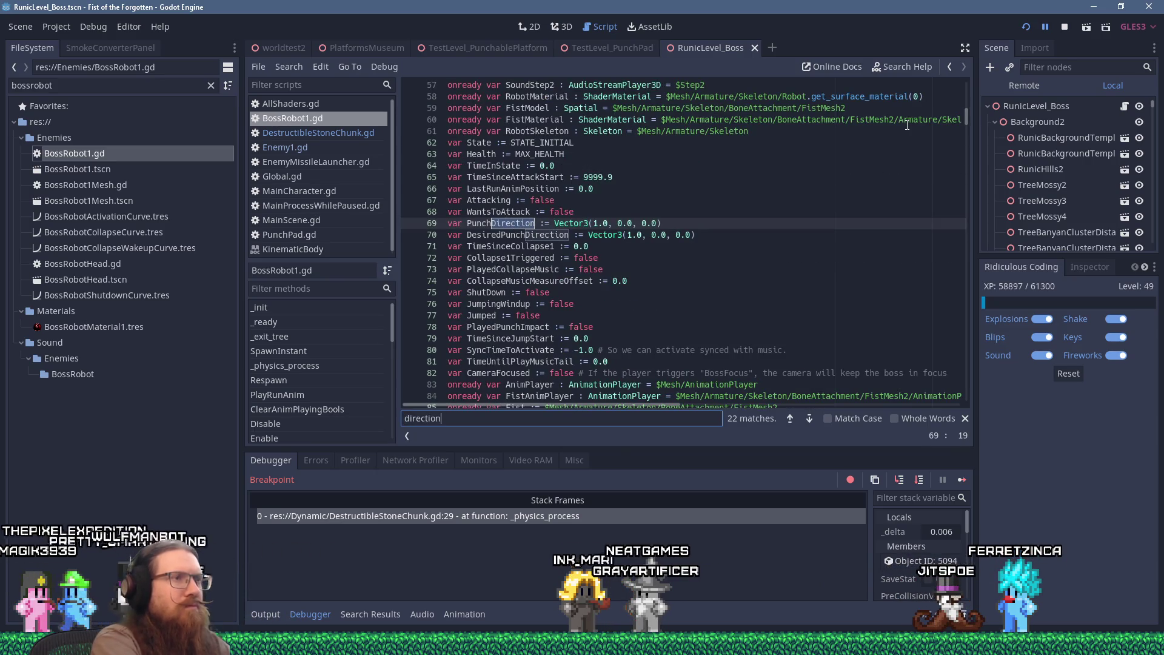
key(Return)
key(Return)
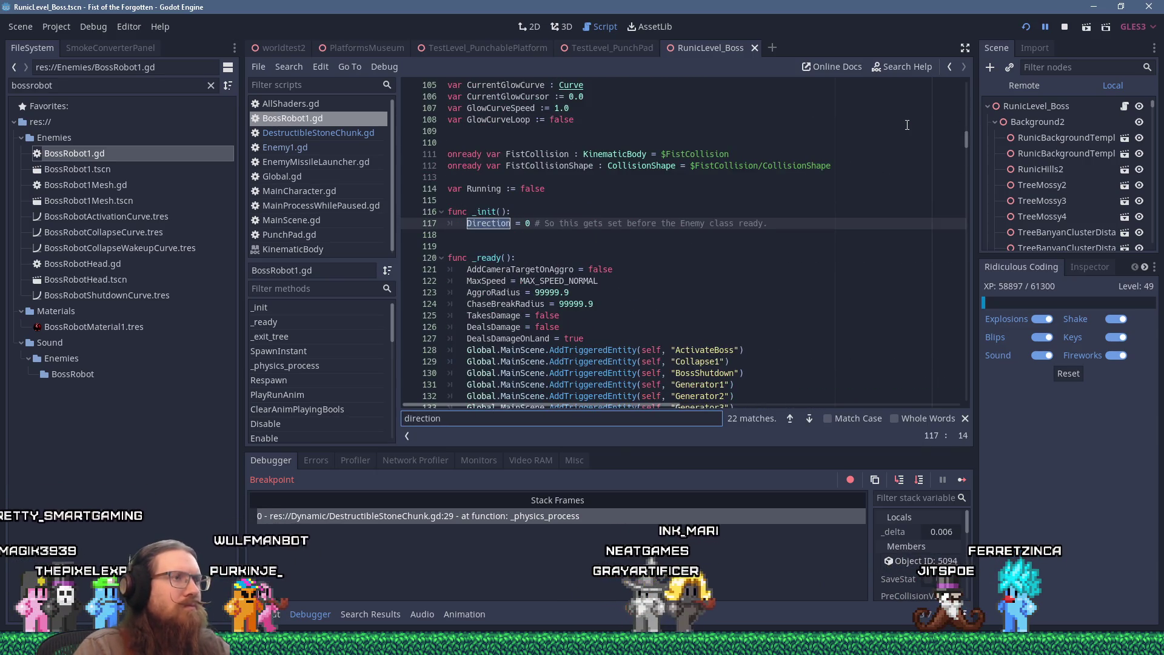
Step: Step through 'direction' matches from DoAttack to OnCollision, just above ProcessAlive near line 376
key(Return)
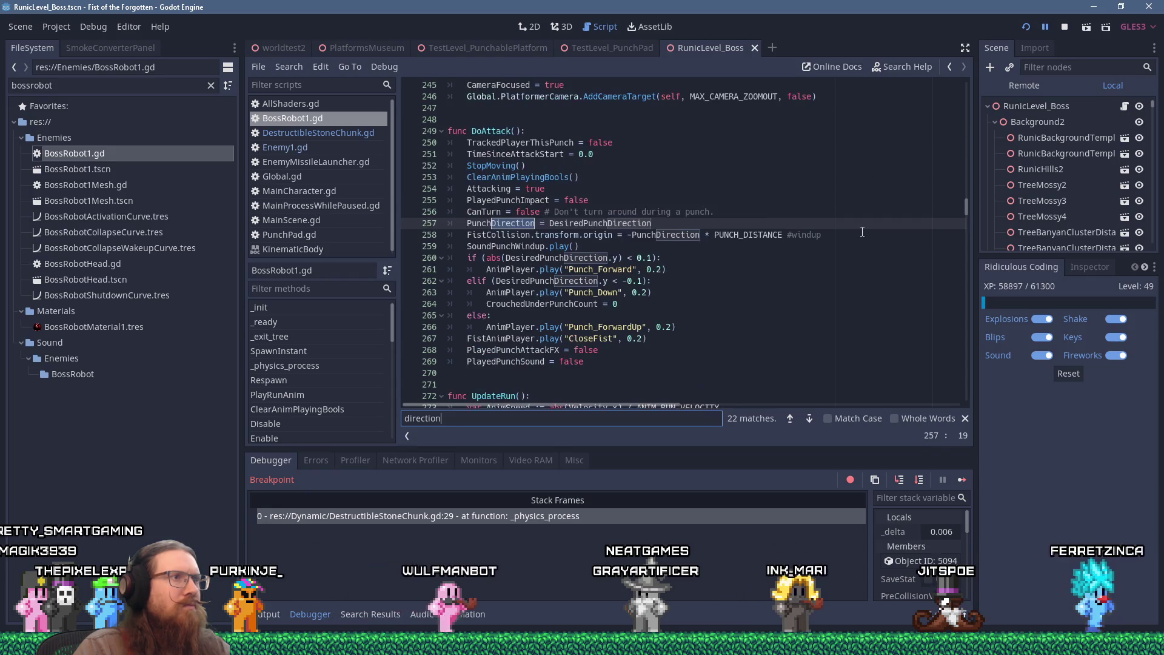
key(shift+Return)
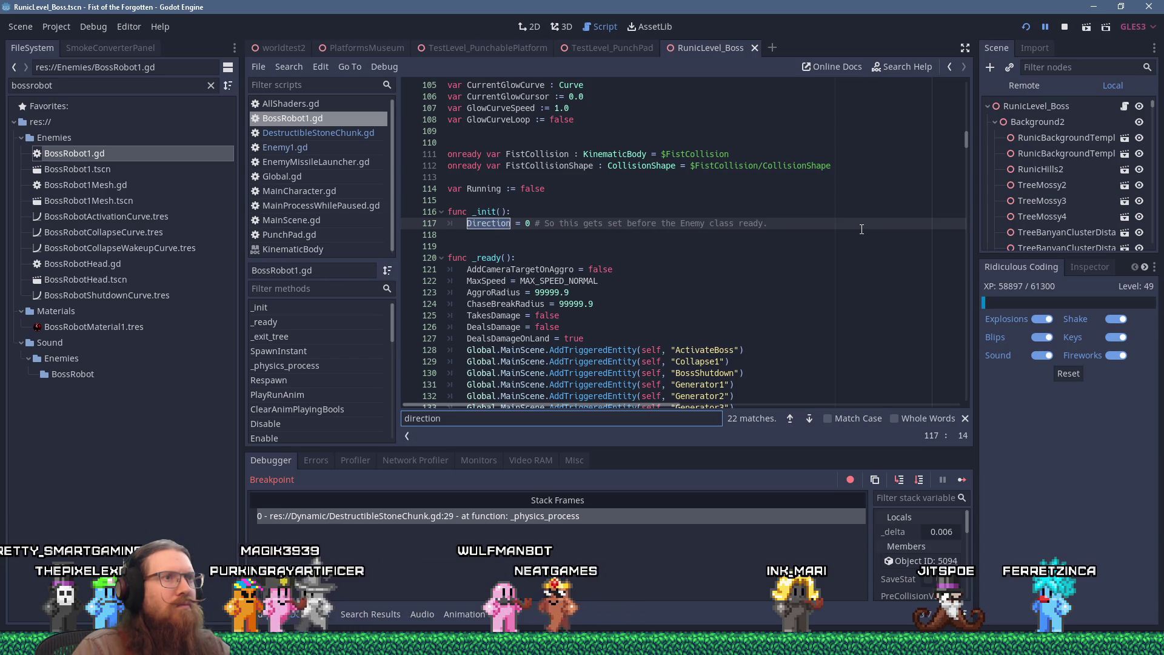
key(Return)
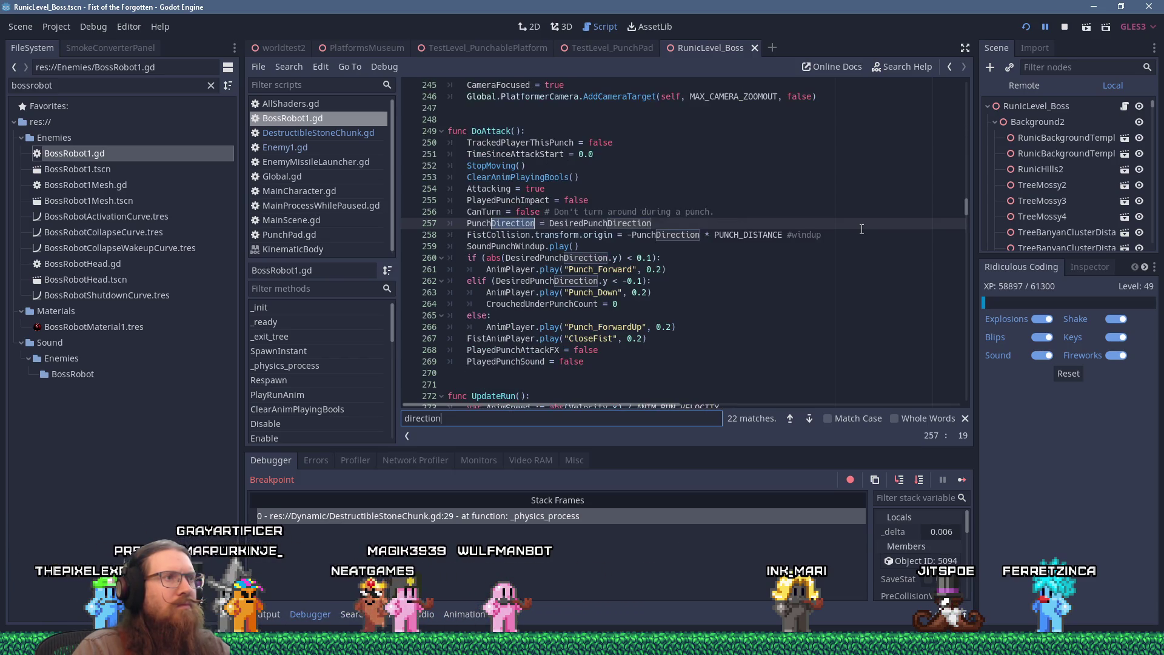
key(Return)
key(Return)
key(Return)
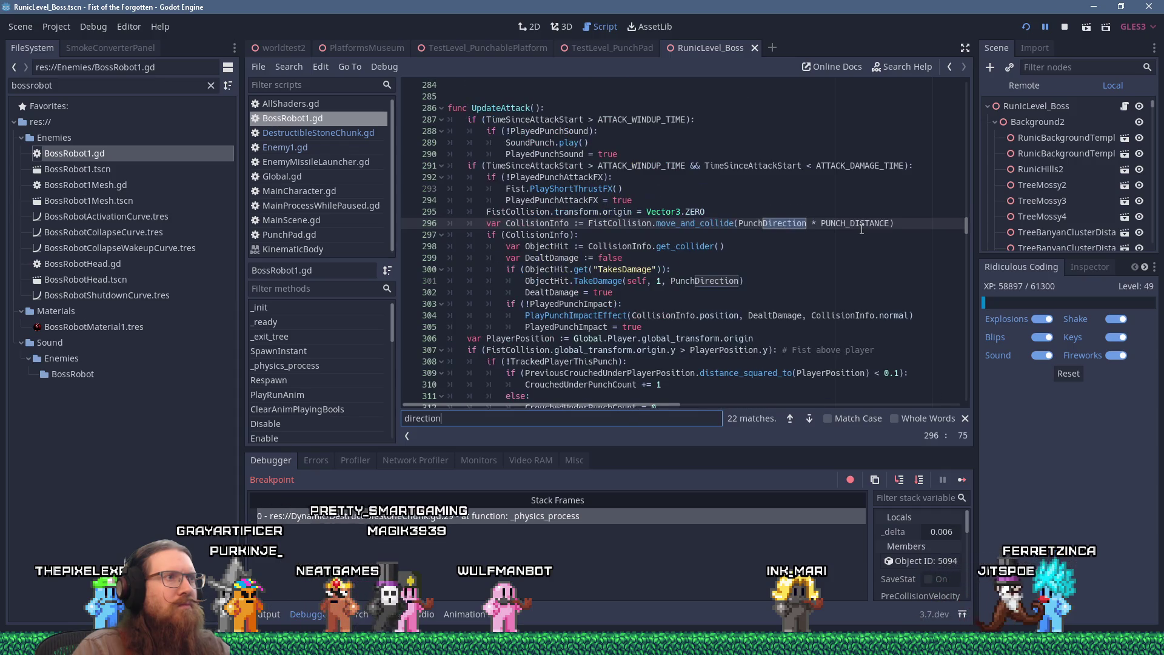
key(Return)
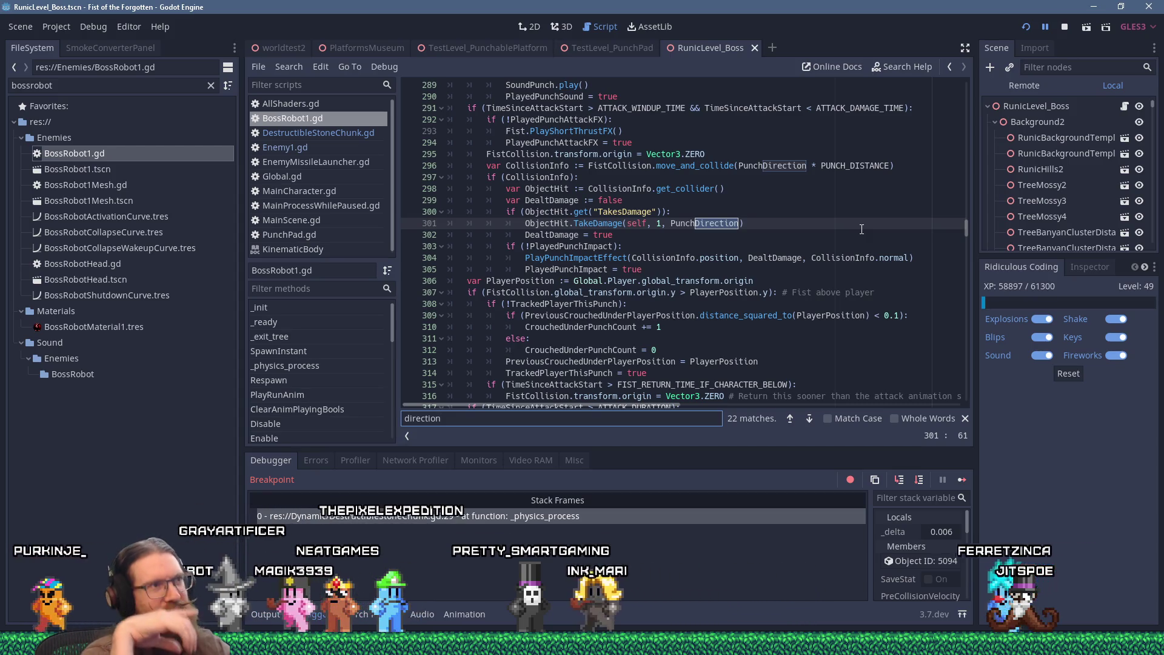
key(Return)
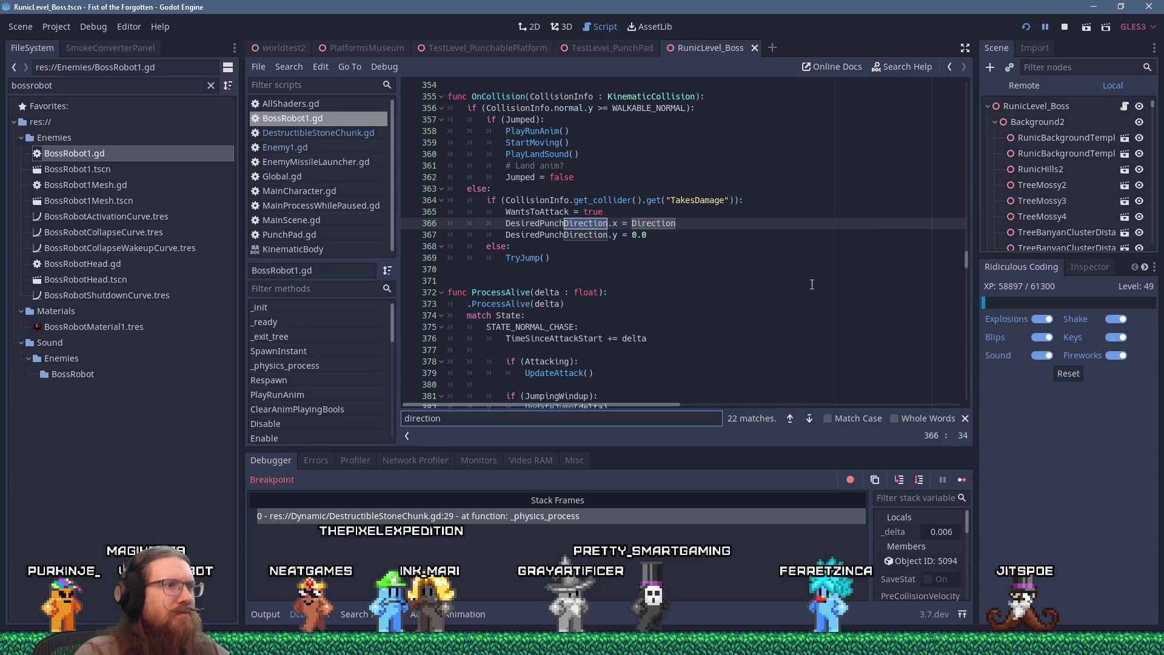
scroll(764, 291, down, 3)
scroll(708, 253, down, 1)
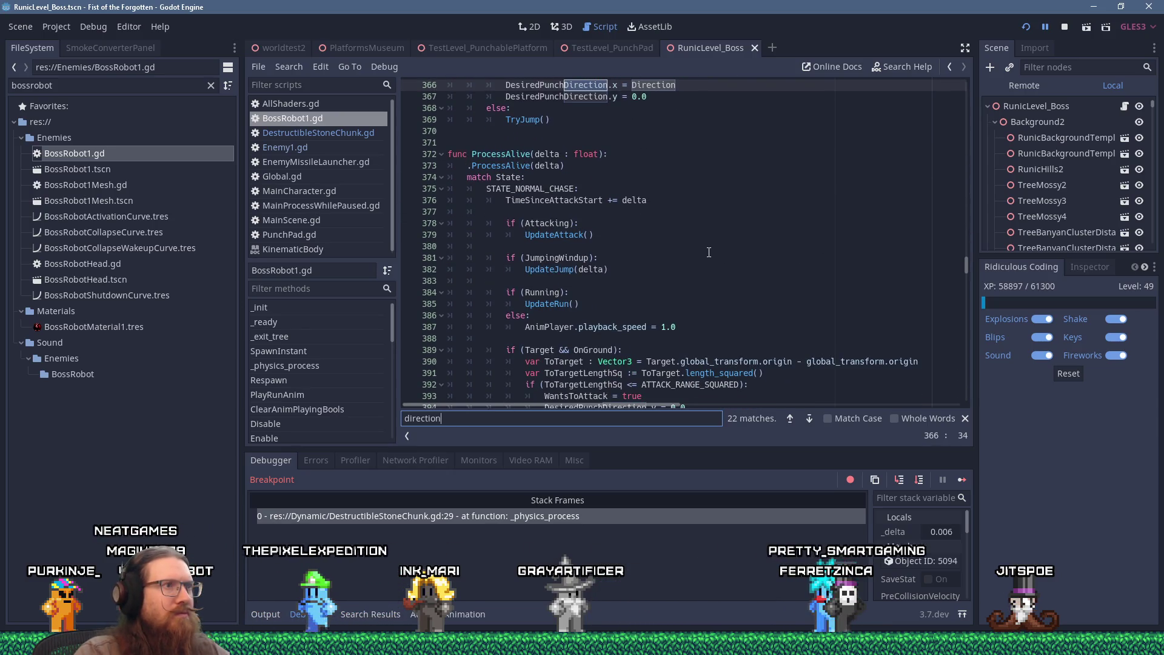
click(693, 200)
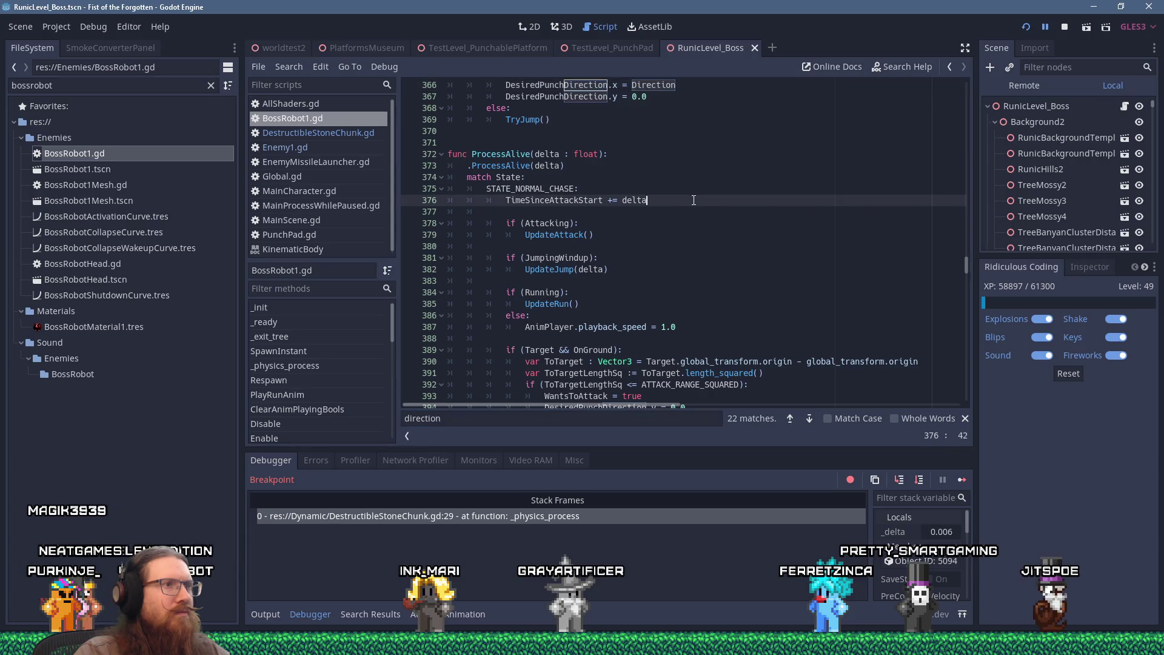
Step: Pause at line 373's ProcessAlive call and step into Enemy1.gd's ProcessAlive to line 204
click(587, 163)
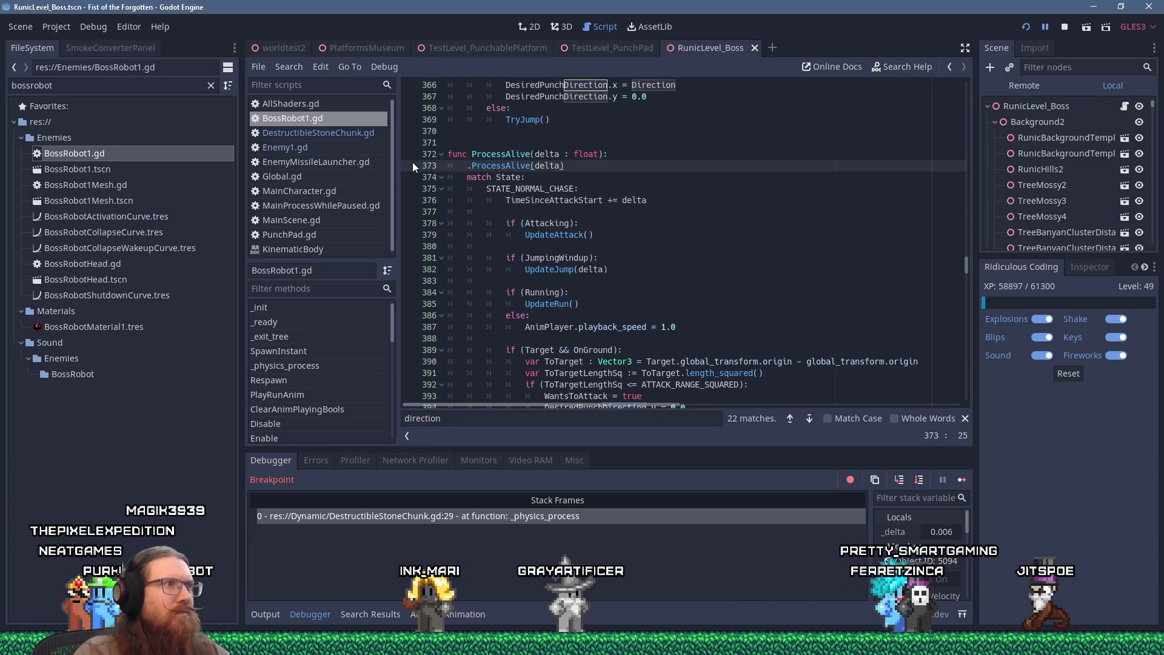
click(962, 480)
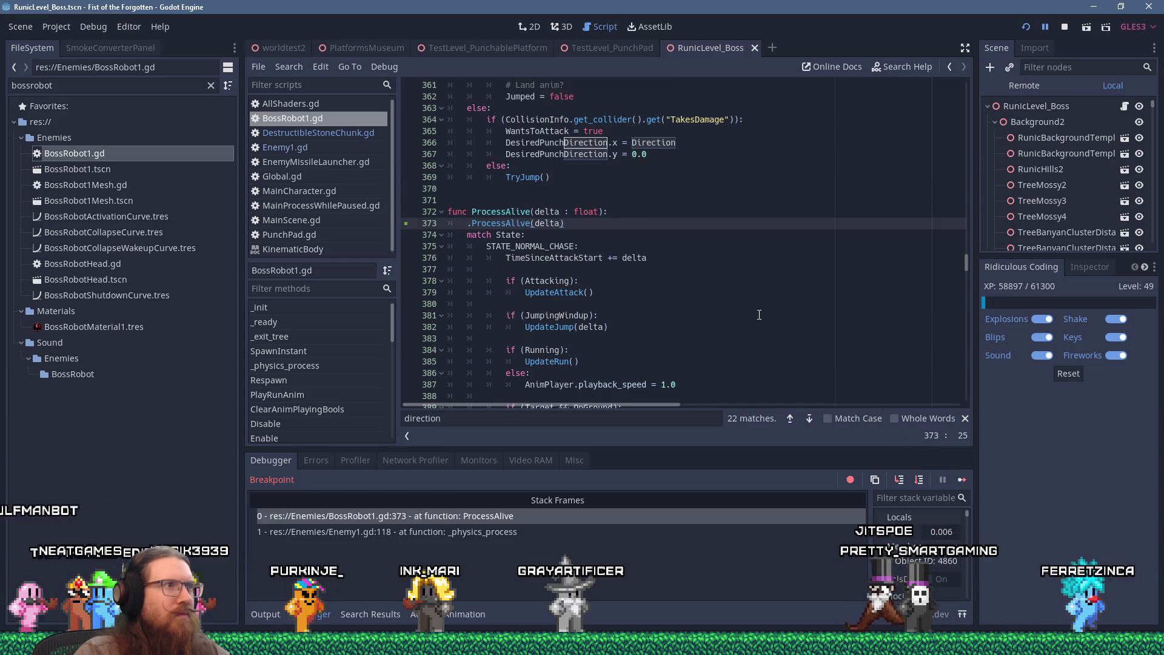
key(F11)
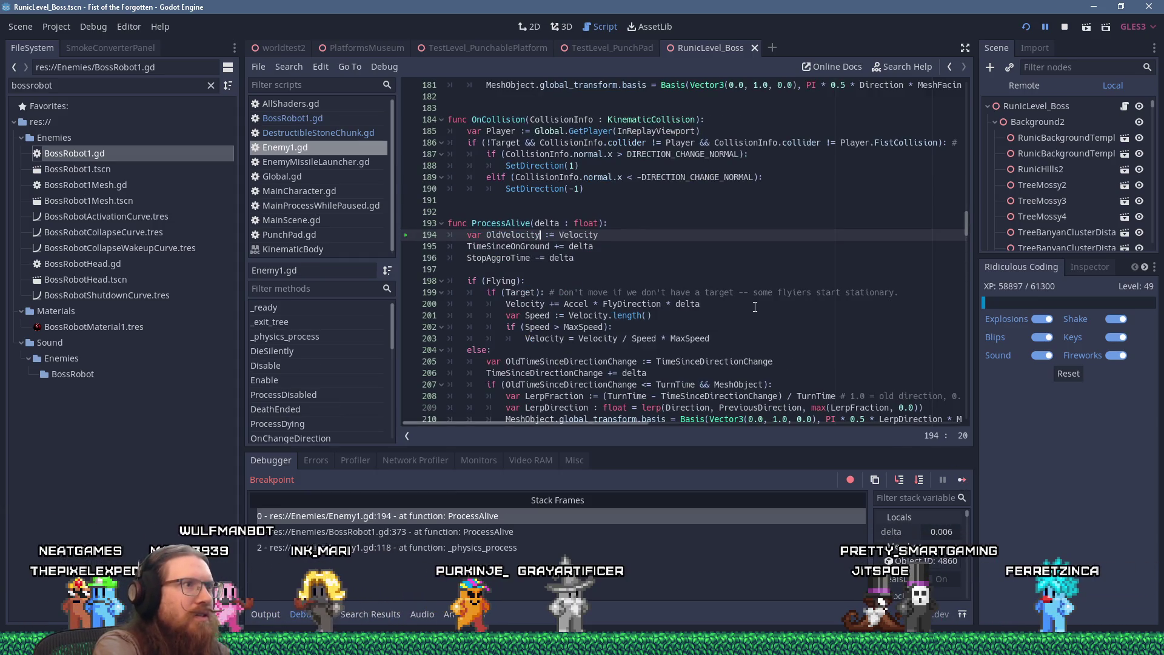
key(F11)
key(F11)
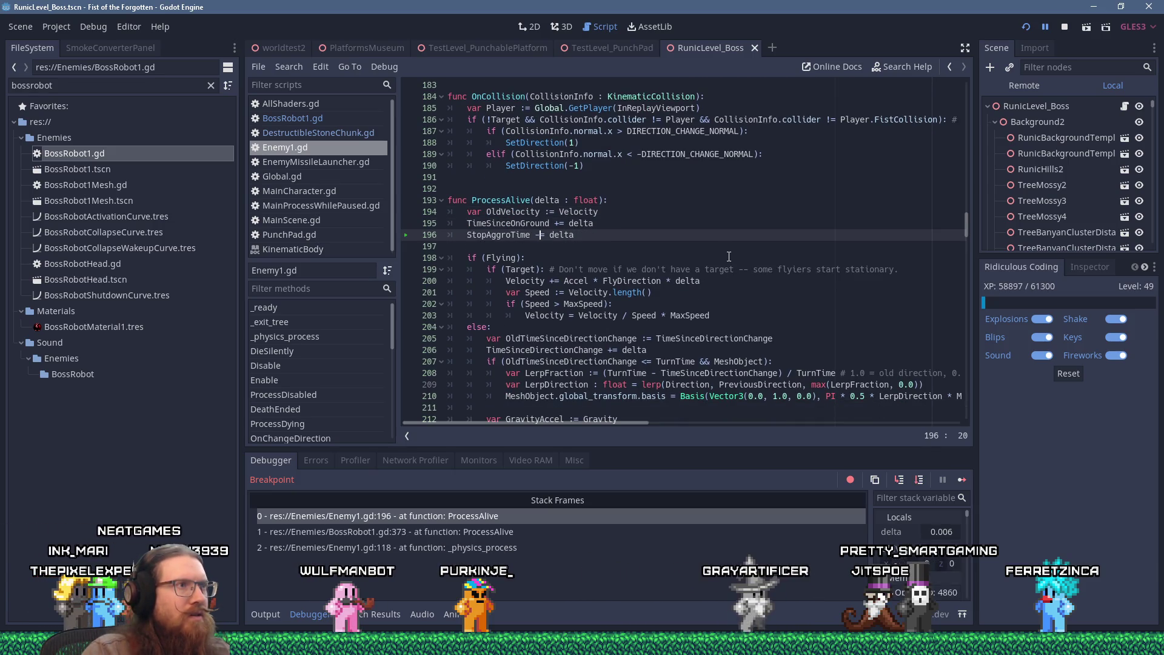
key(F11)
key(F11)
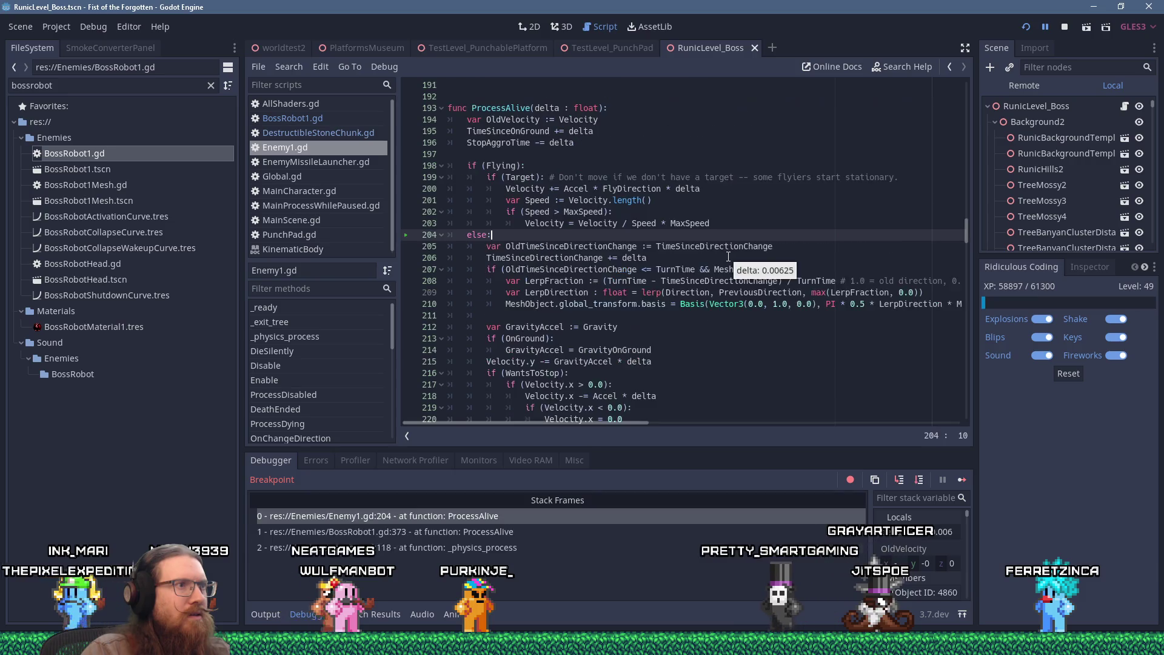
Step: Step through the gravity code to the WantsToStop branch at line 217, then return to BossRobot1.gd
key(F11)
key(F11)
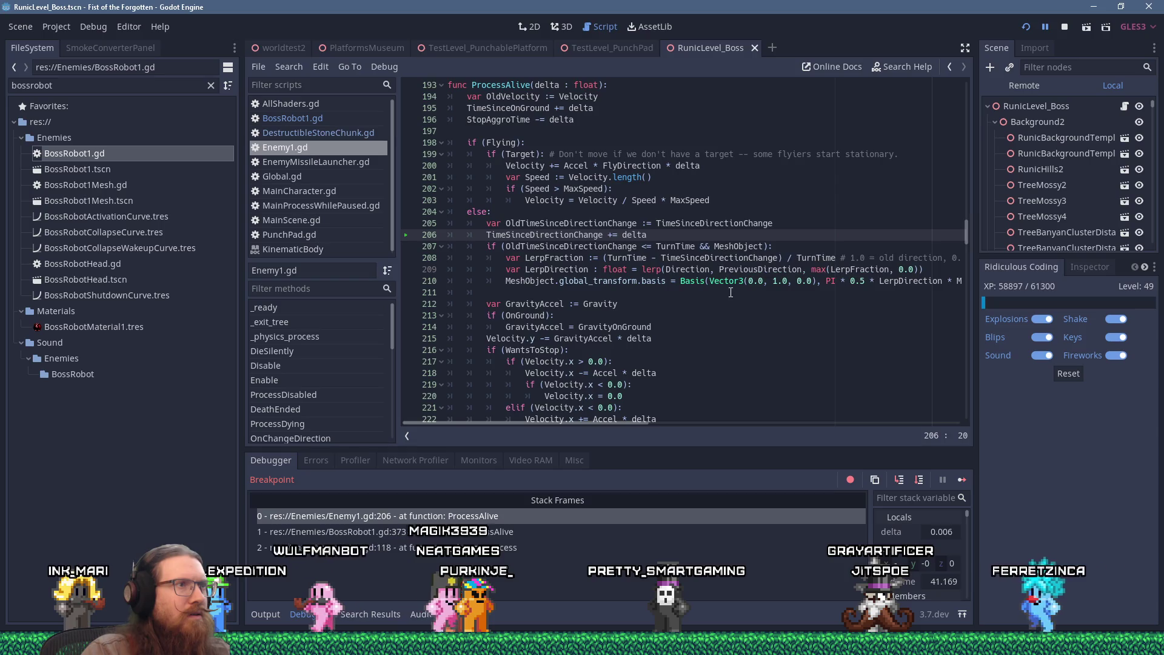
key(F11)
key(F11)
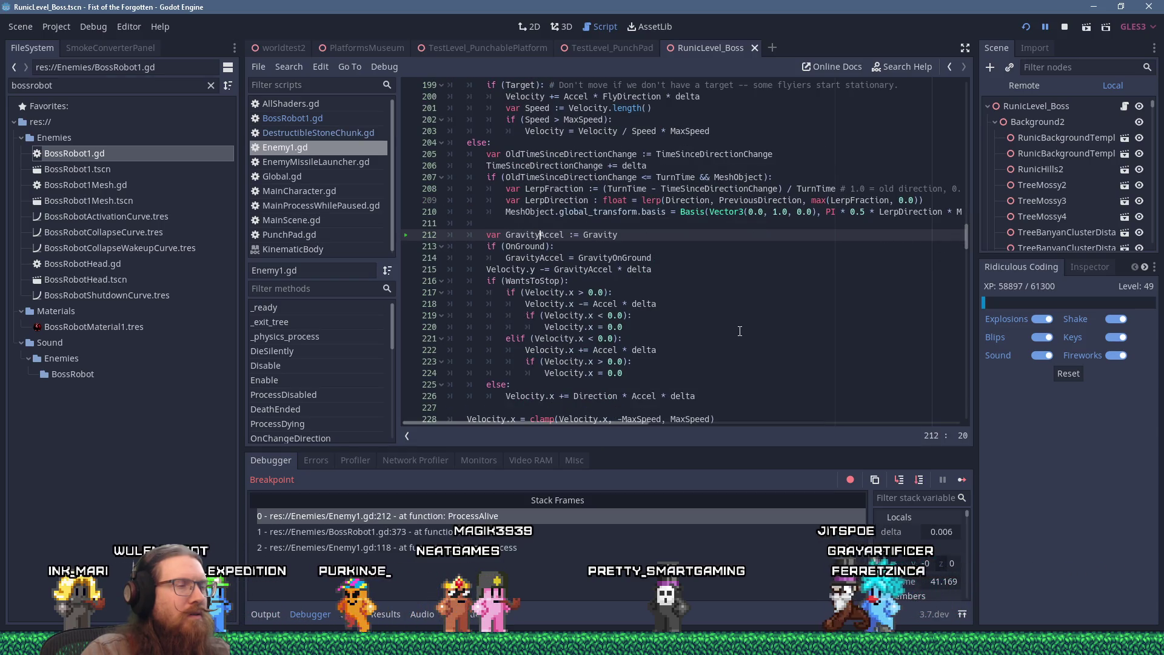
key(F11)
key(F11)
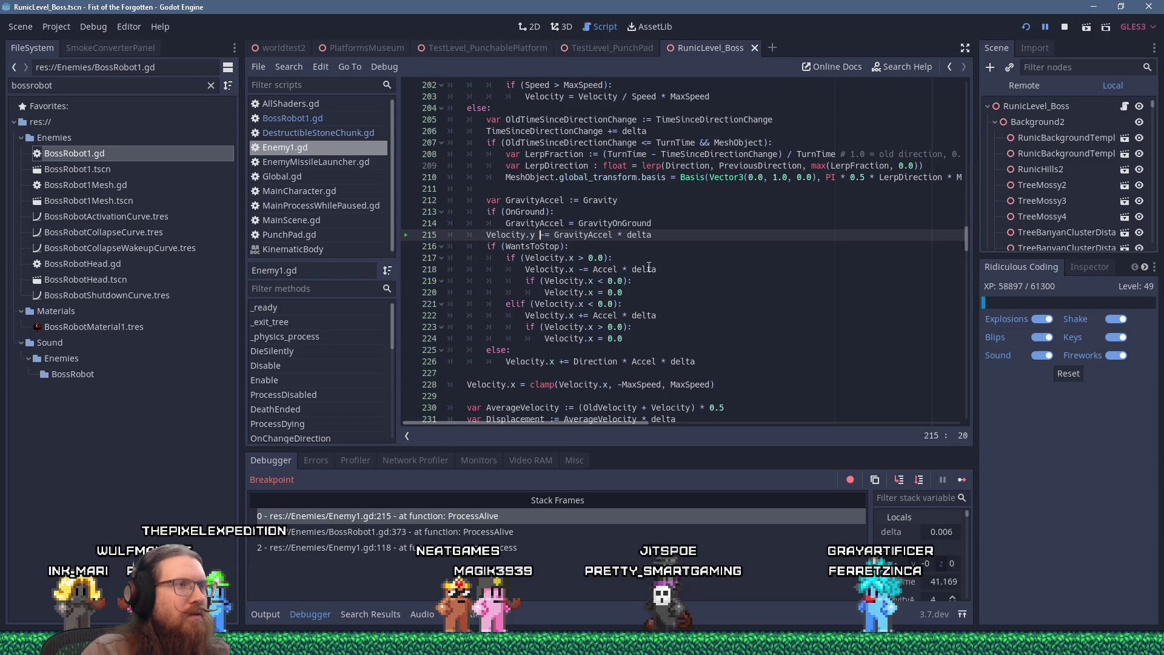
mouse_move(532, 211)
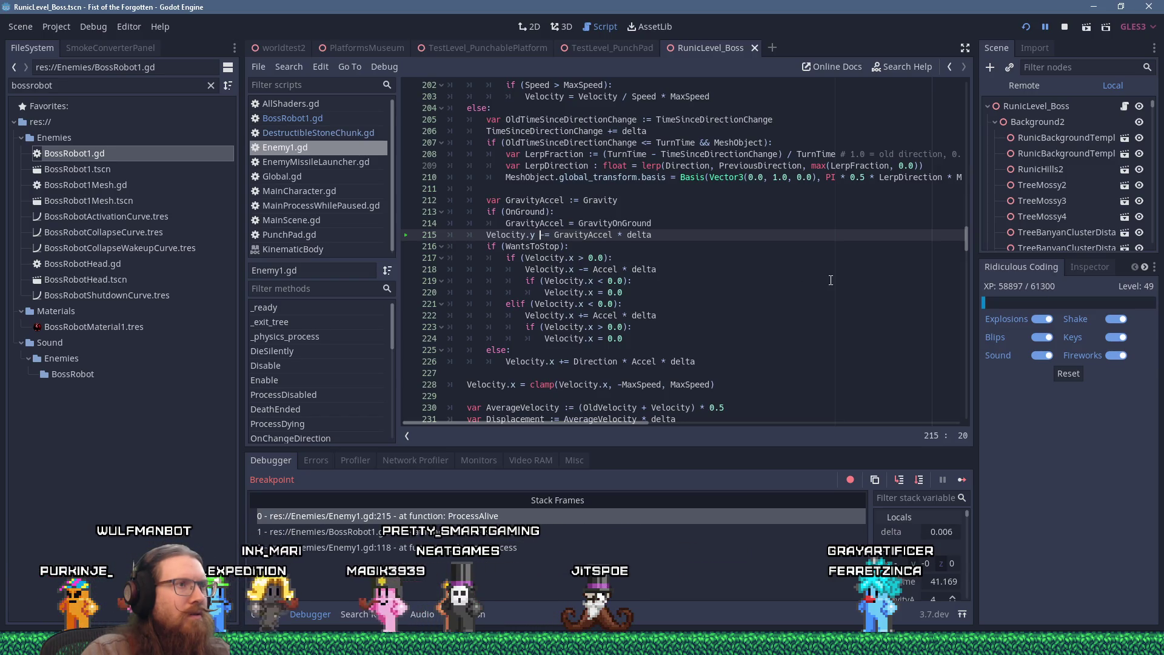
key(F11)
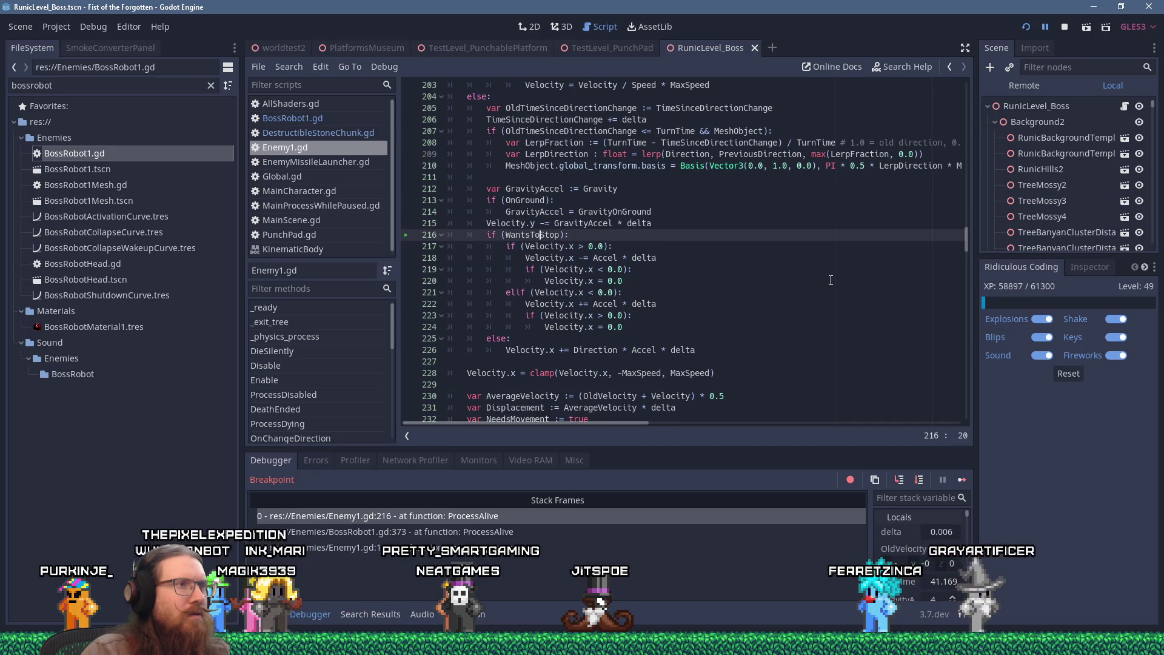
key(F11)
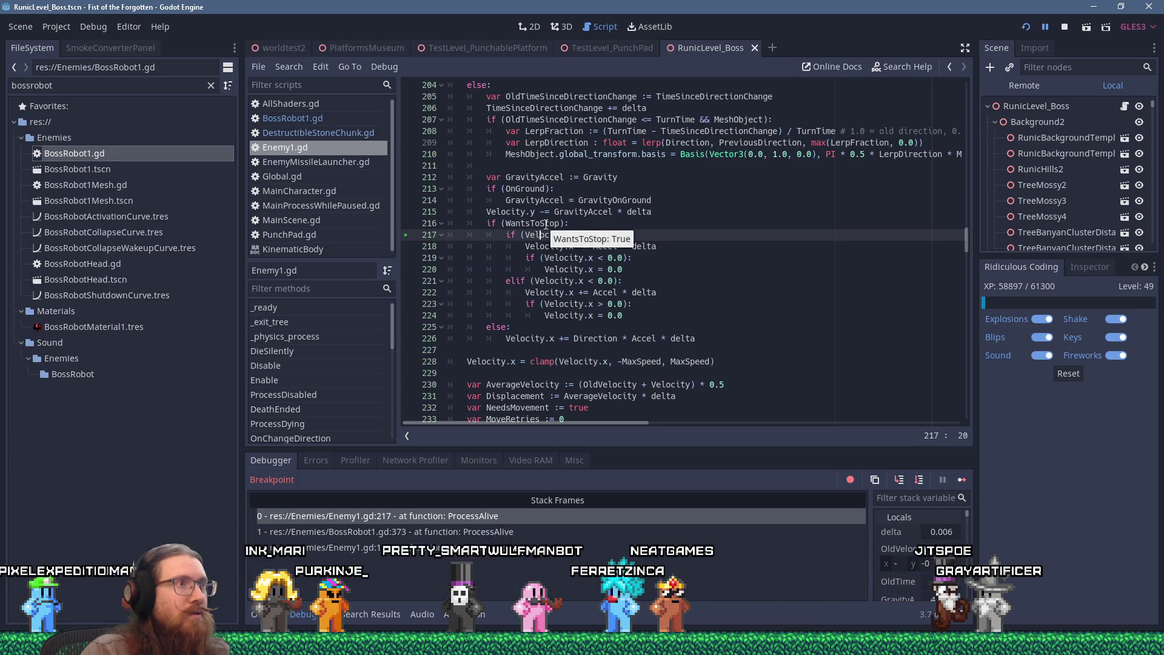
click(297, 118)
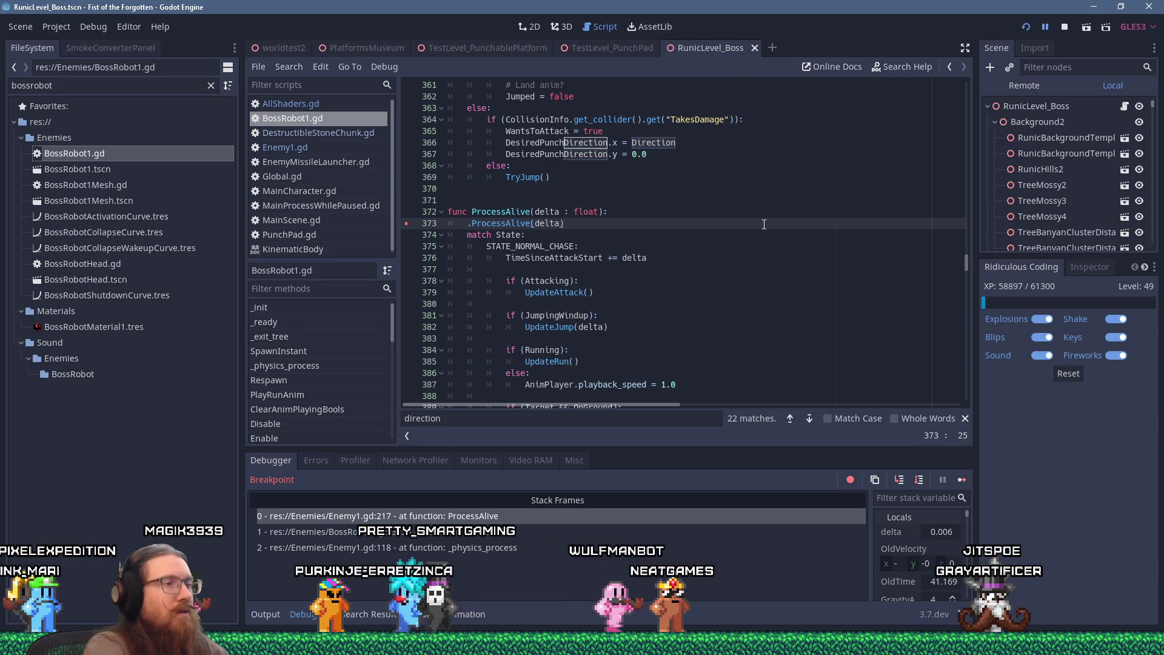
Step: Search BossRobot1.gd for 'wantsto' instead of 'stop'
text(stop)
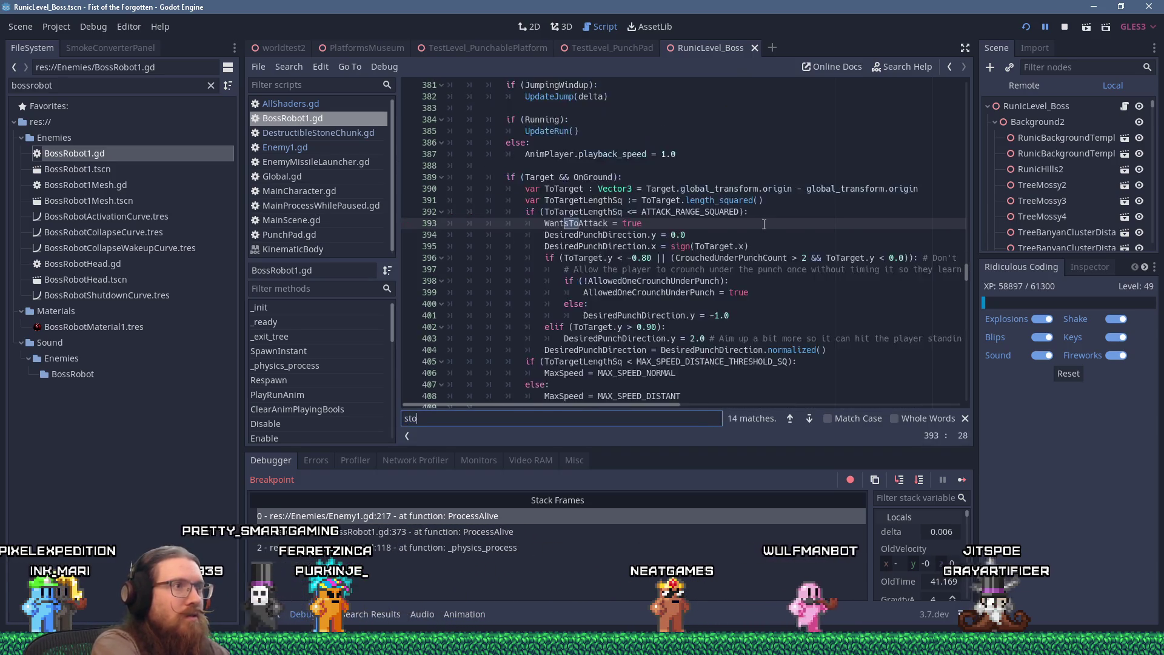
key(BackSpace)
key(BackSpace)
key(BackSpace)
text(wantst)
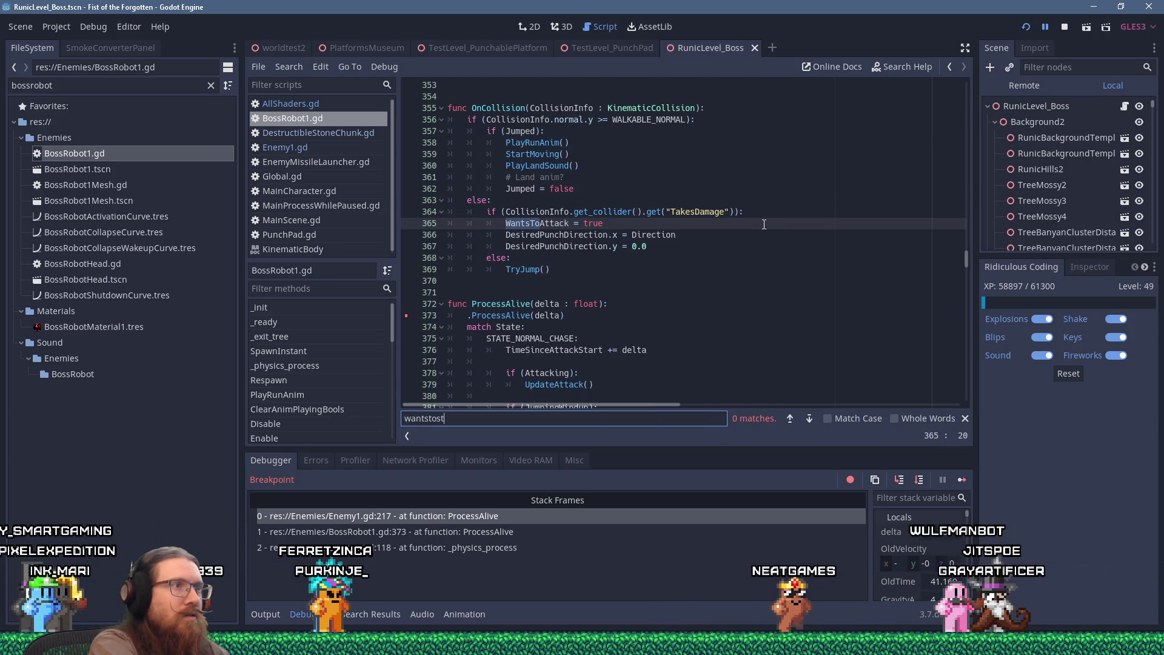
key(BackSpace)
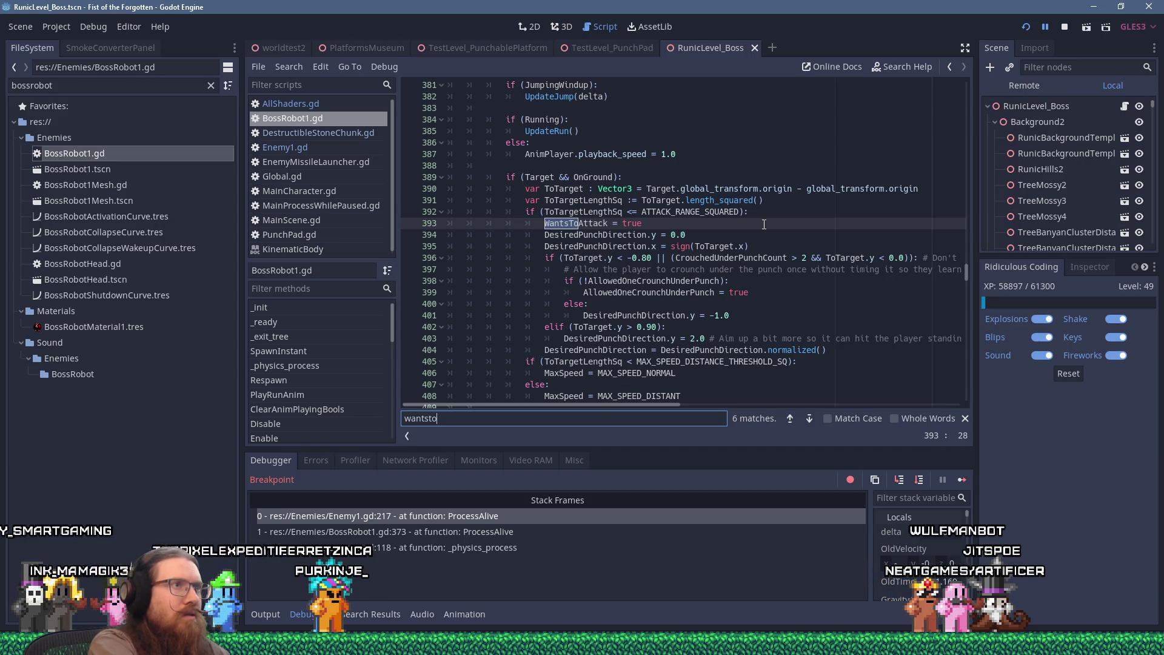
Step: Find 'wan' in Enemy1.gd, copy the StartMoving name, and re-search 'wantsto' in BossRobot1.gd
click(276, 145)
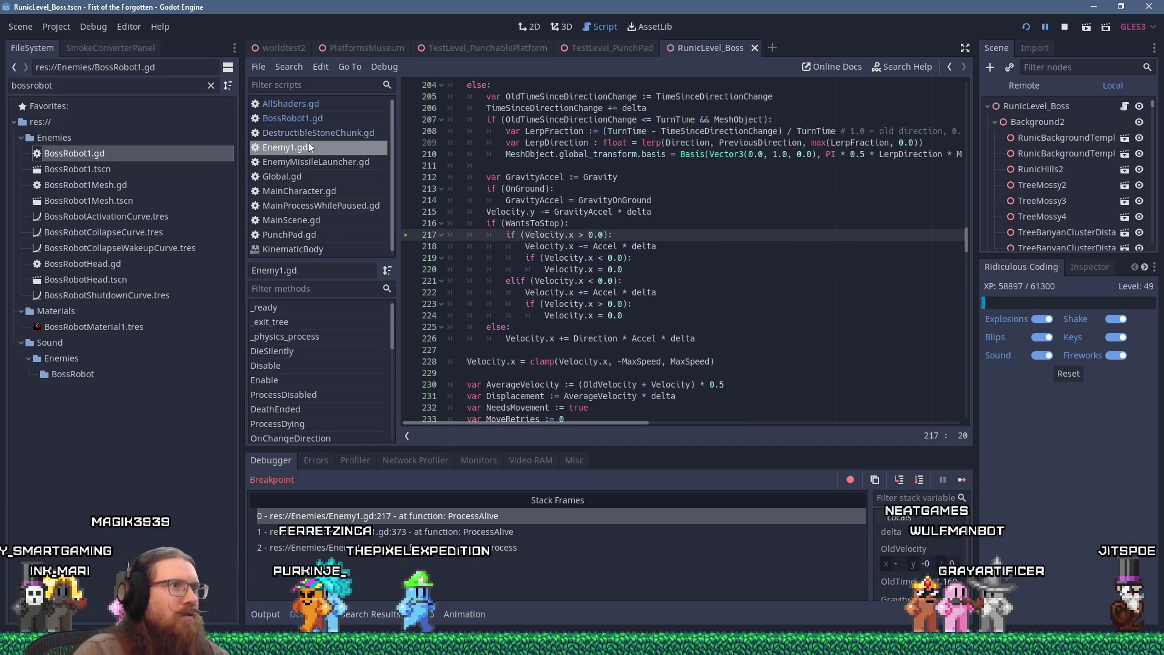
click(677, 192)
key(ctrl+f)
text(w)
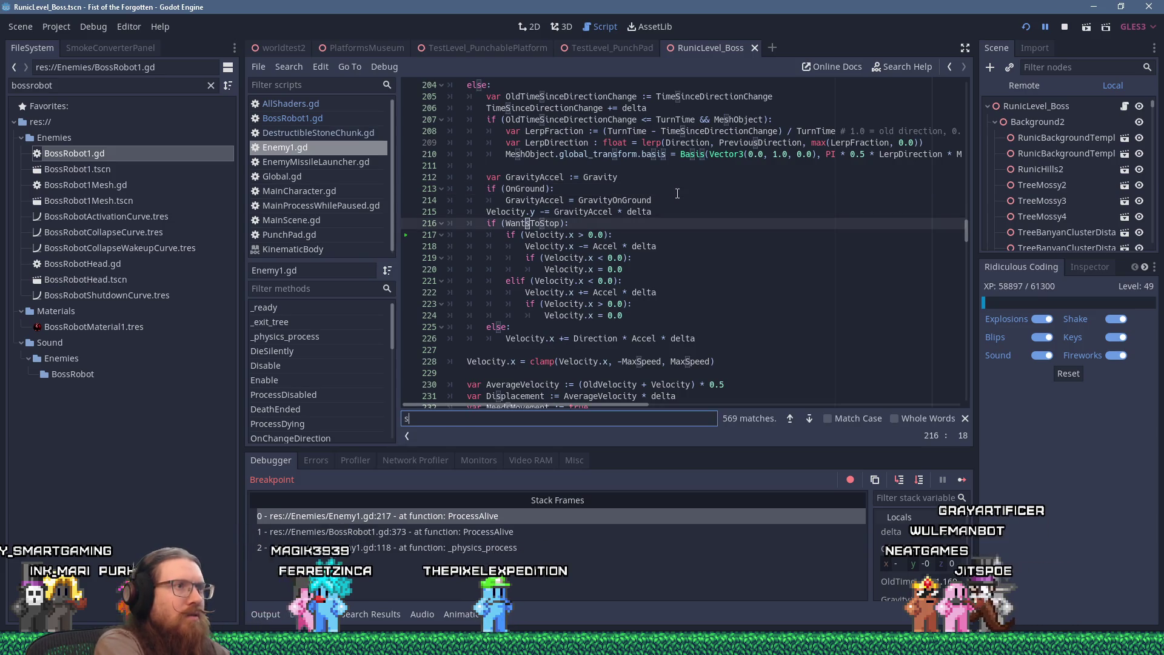
key(Return)
text(an)
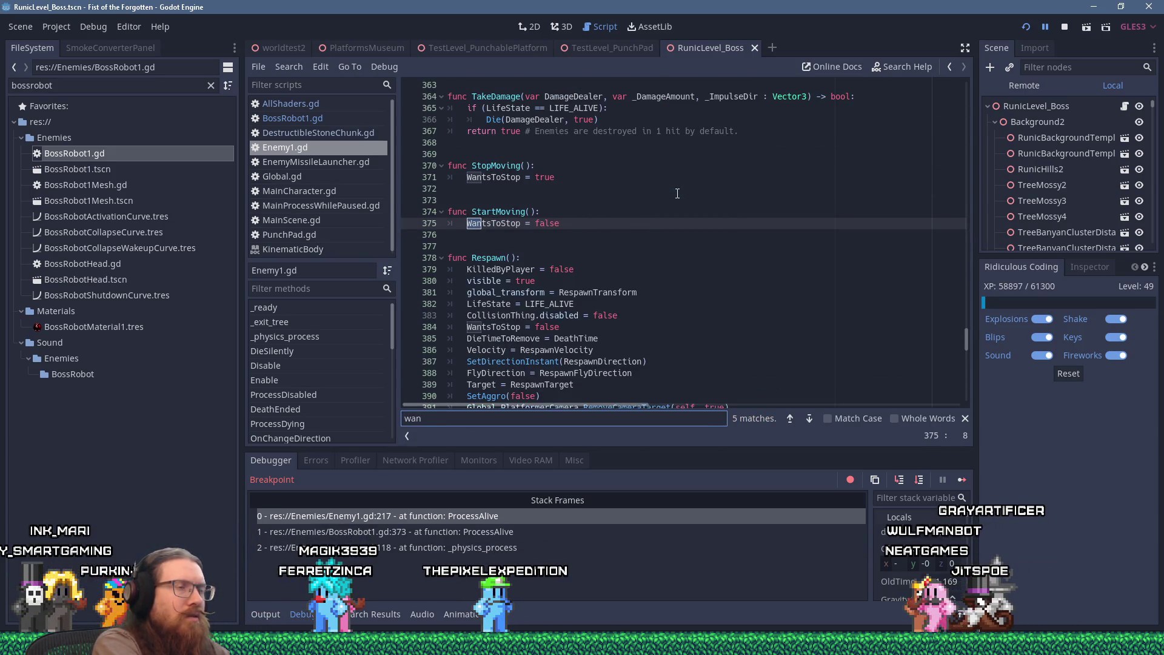
double_click(519, 211)
right_click(519, 211)
click(562, 271)
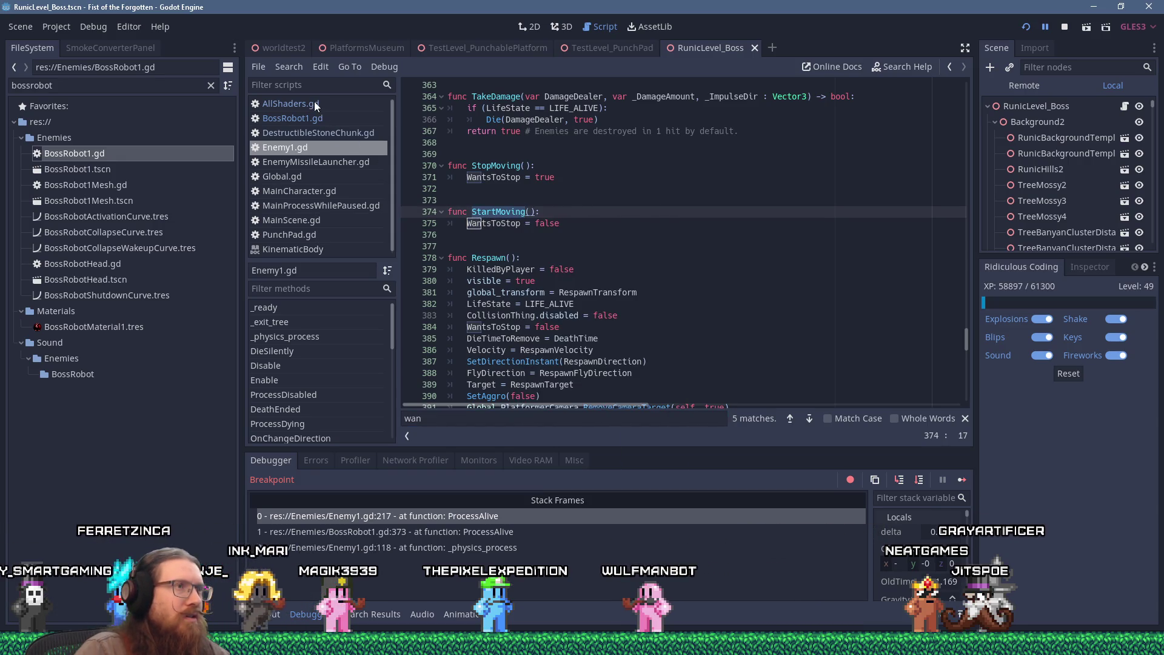
click(309, 117)
text(tsto)
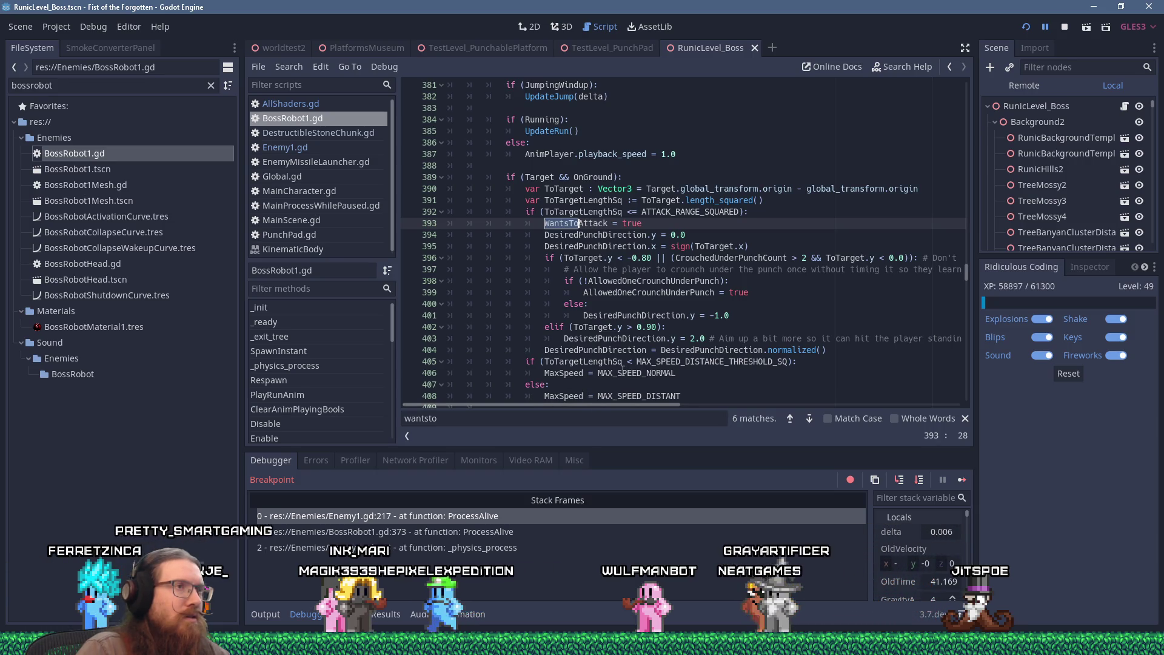
Step: Scroll up through BossRobot1.gd and place the caret on line 160
scroll(624, 368, up, 4)
scroll(624, 368, up, 6)
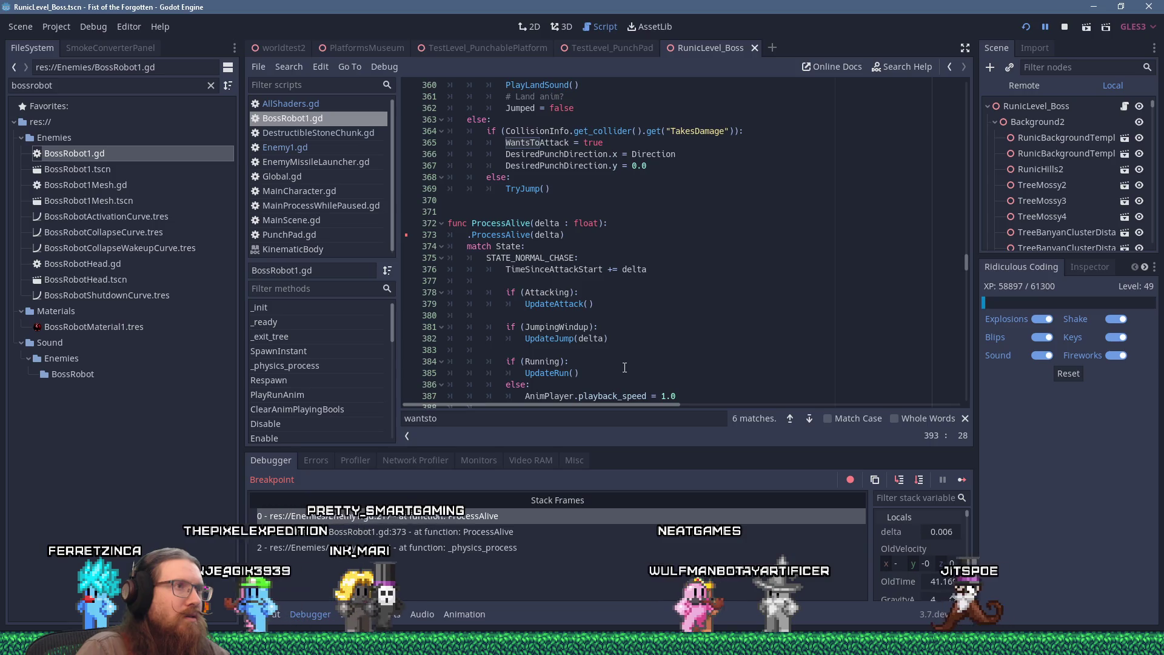
scroll(625, 368, up, 5)
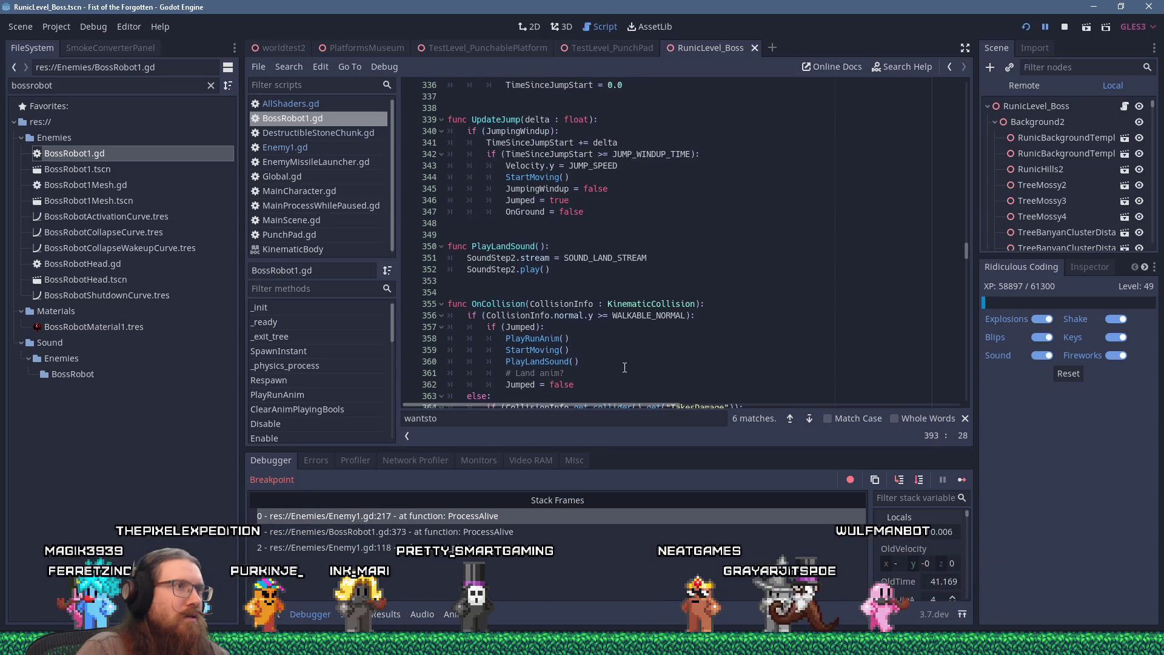
scroll(624, 368, up, 8)
scroll(936, 243, up, 20)
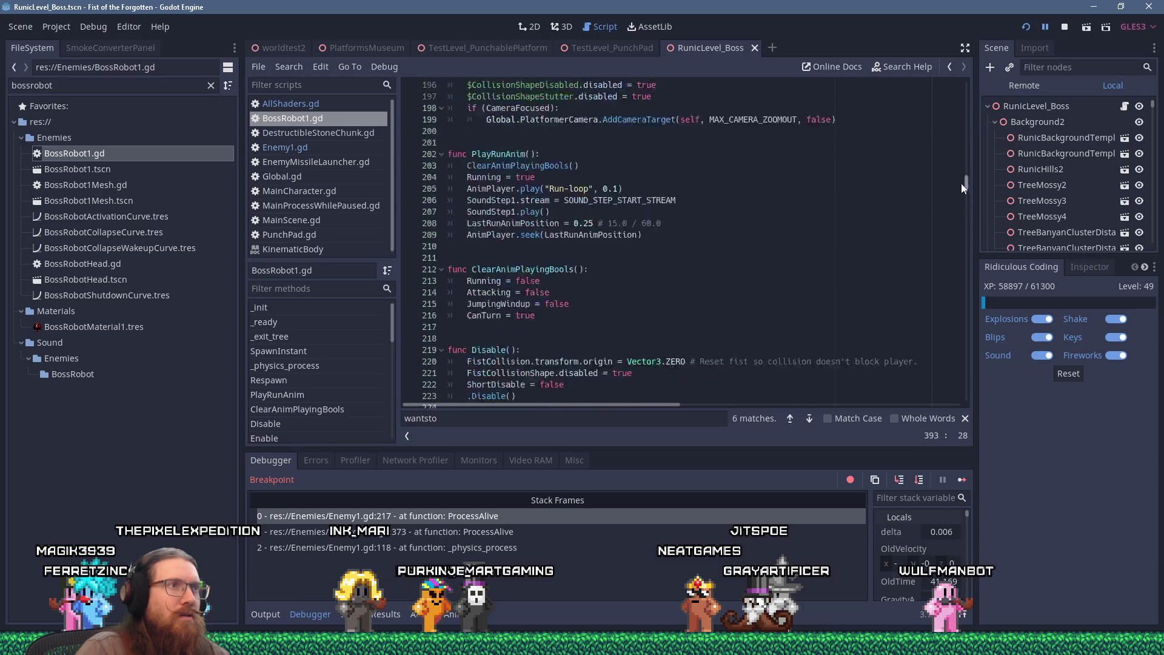
scroll(947, 167, down, 1)
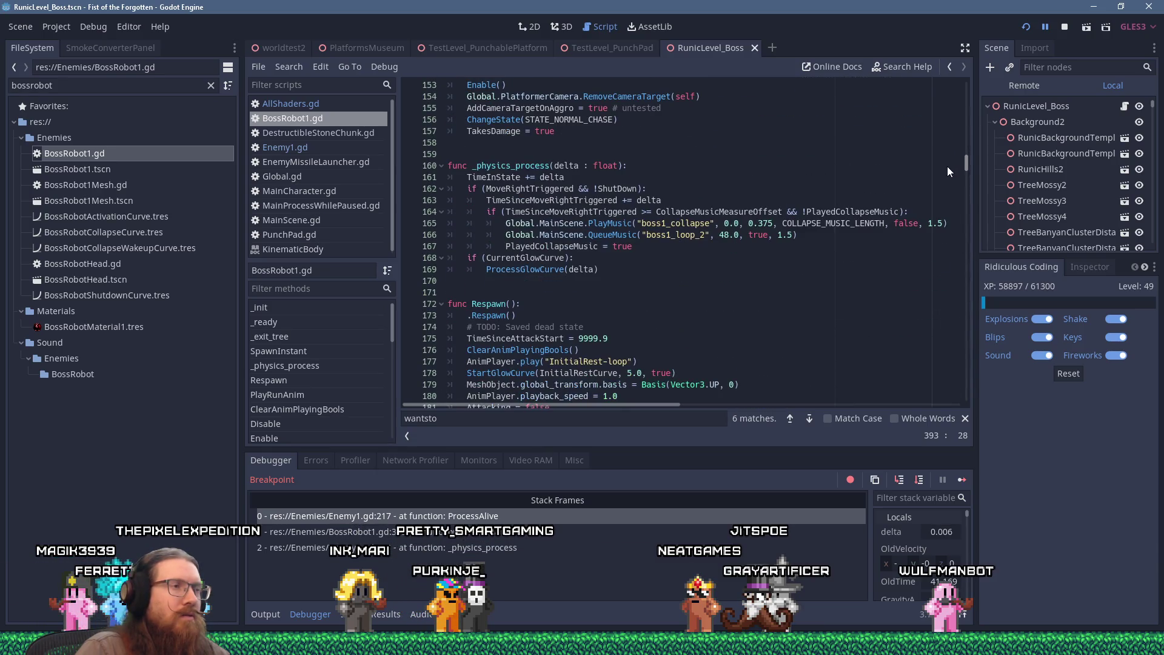
click(907, 163)
Step: Search 'bust_out' to reach the STATE_BUST_OUT branch at line 422, caret ending line 425
text(break_o)
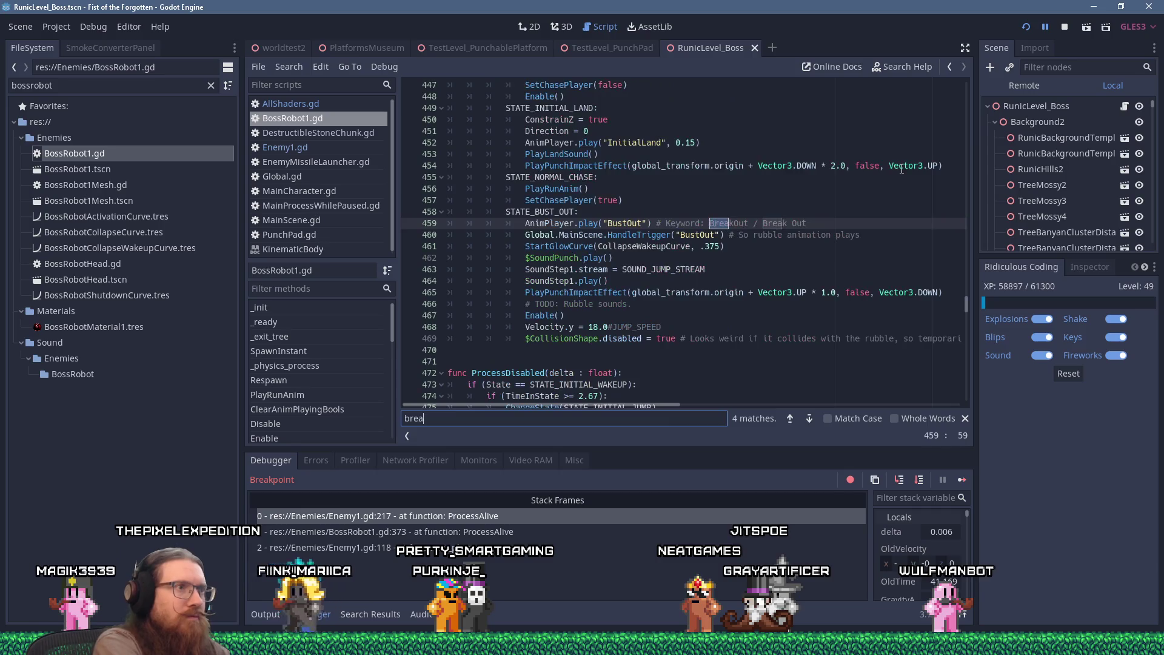
key(BackSpace)
key(BackSpace)
key(BackSpace)
text(bust_out)
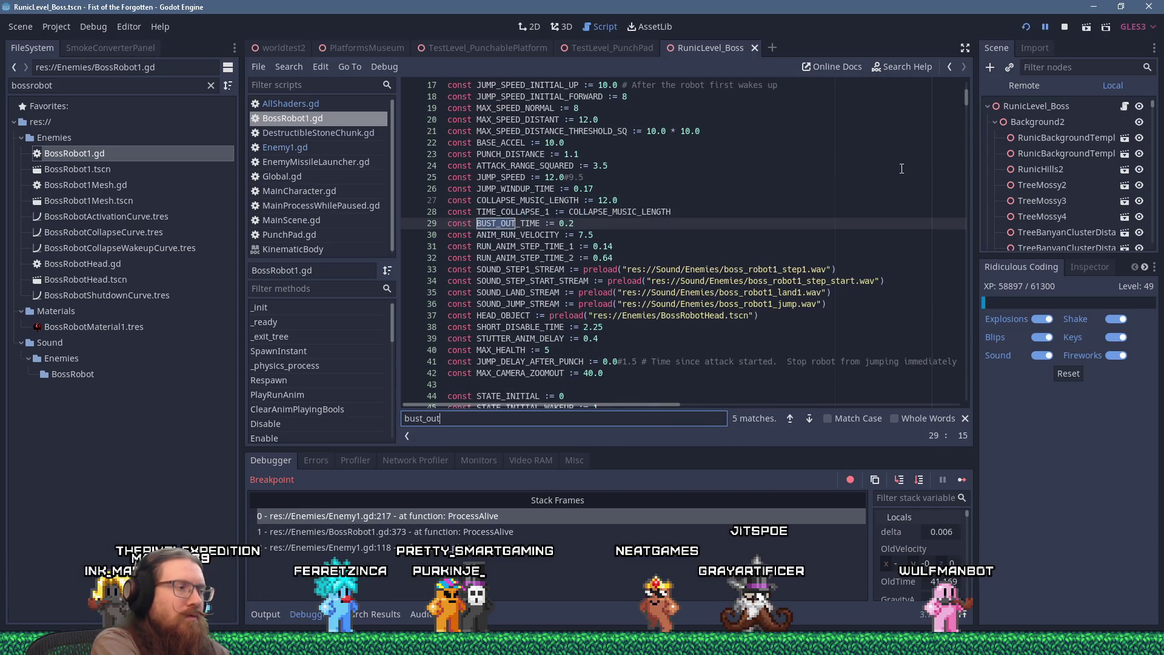
key(Return)
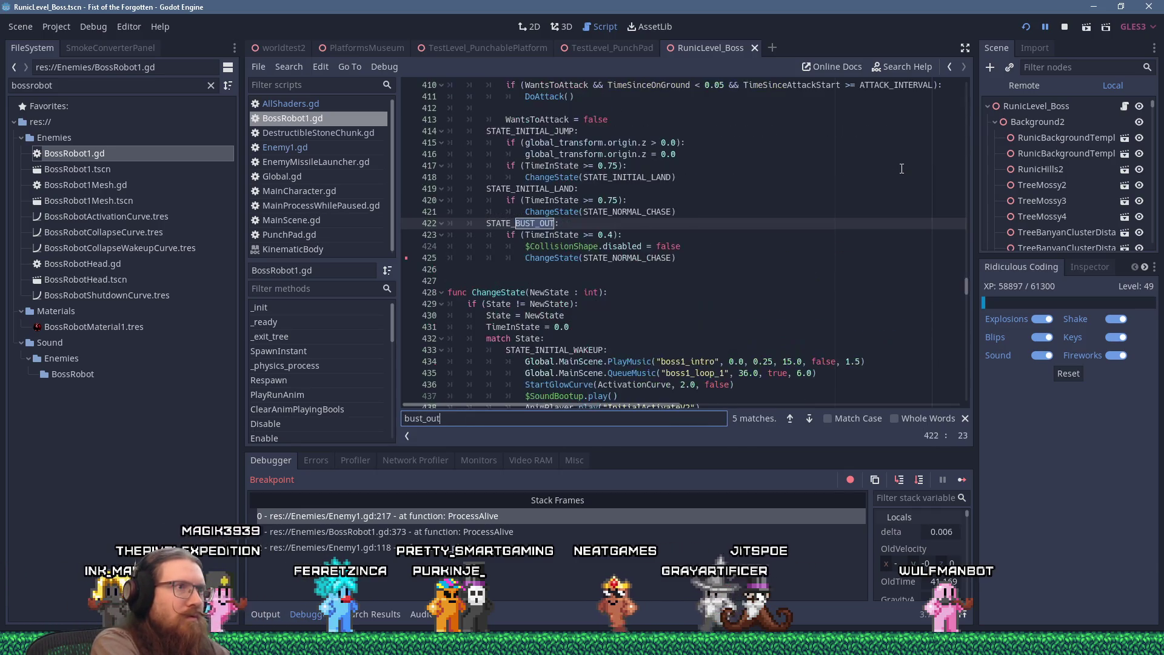
key(shift+Return)
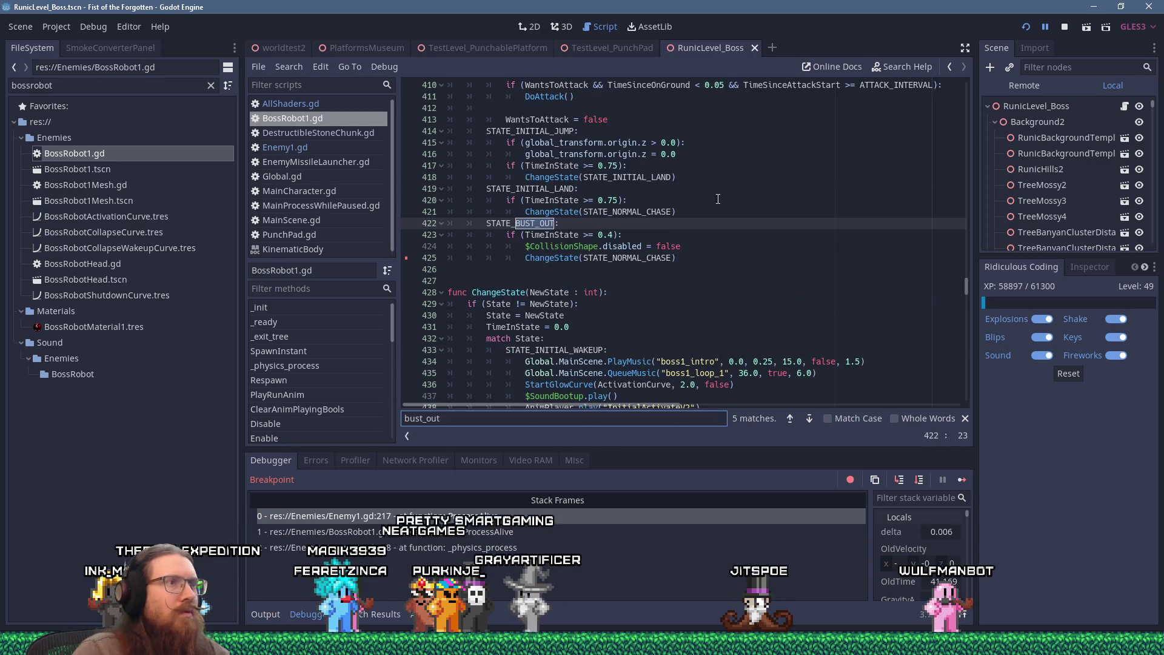
click(698, 258)
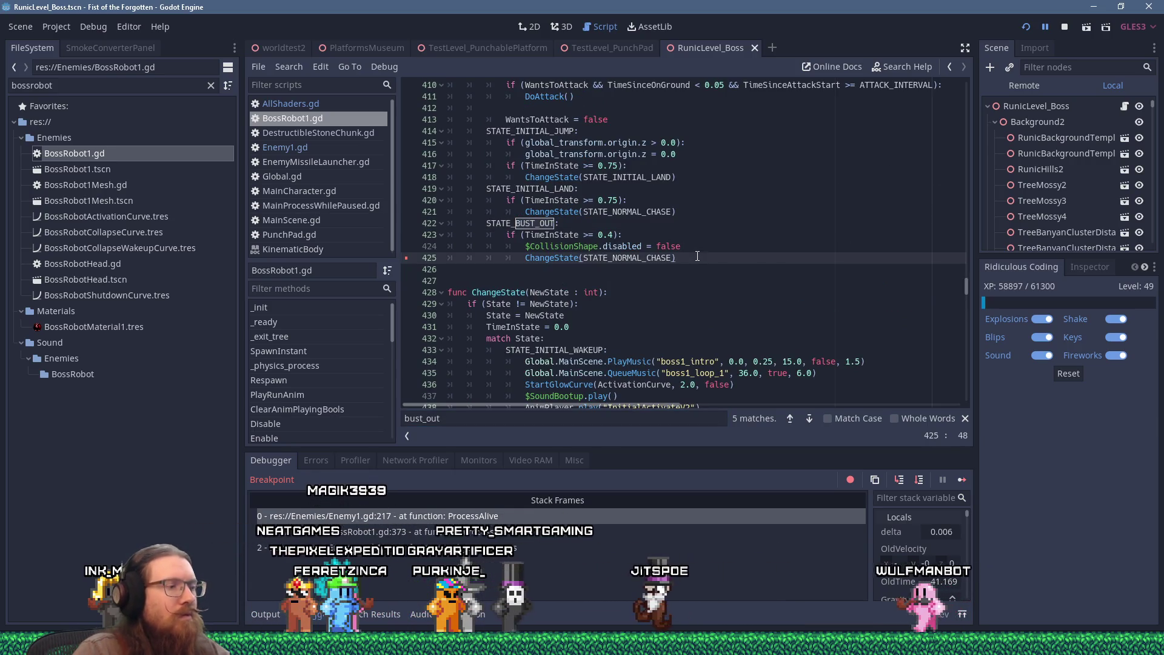
Step: At the line 458 bust_out match, add StartMoving() after Velocity.y, then save and run with F5
key(F3)
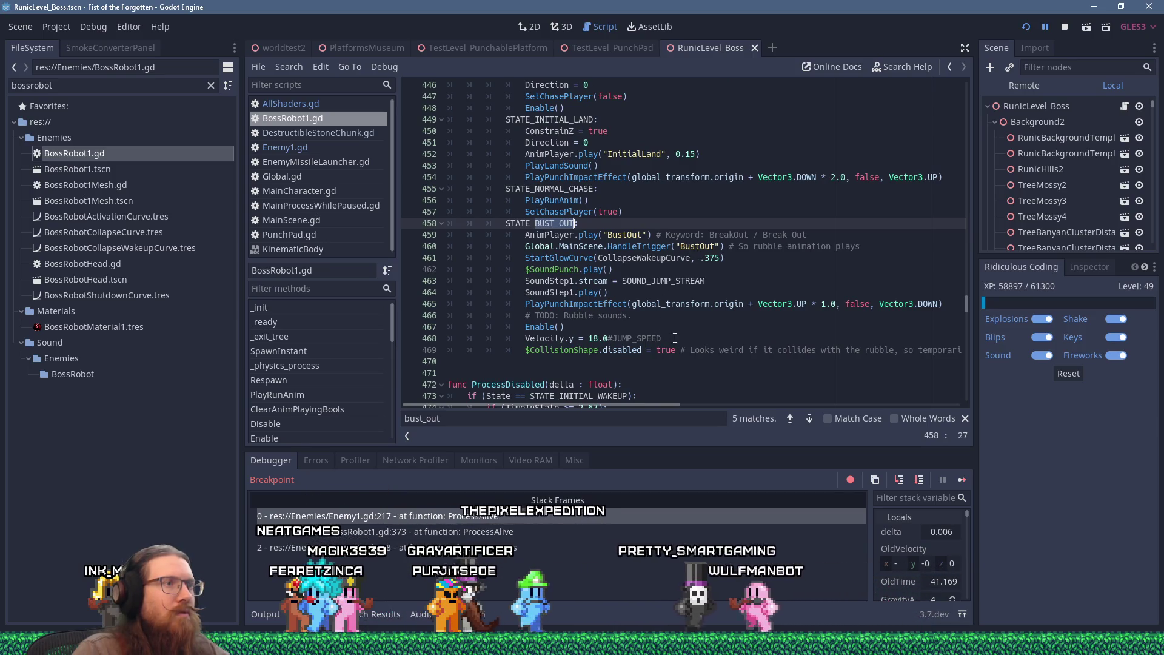
click(759, 328)
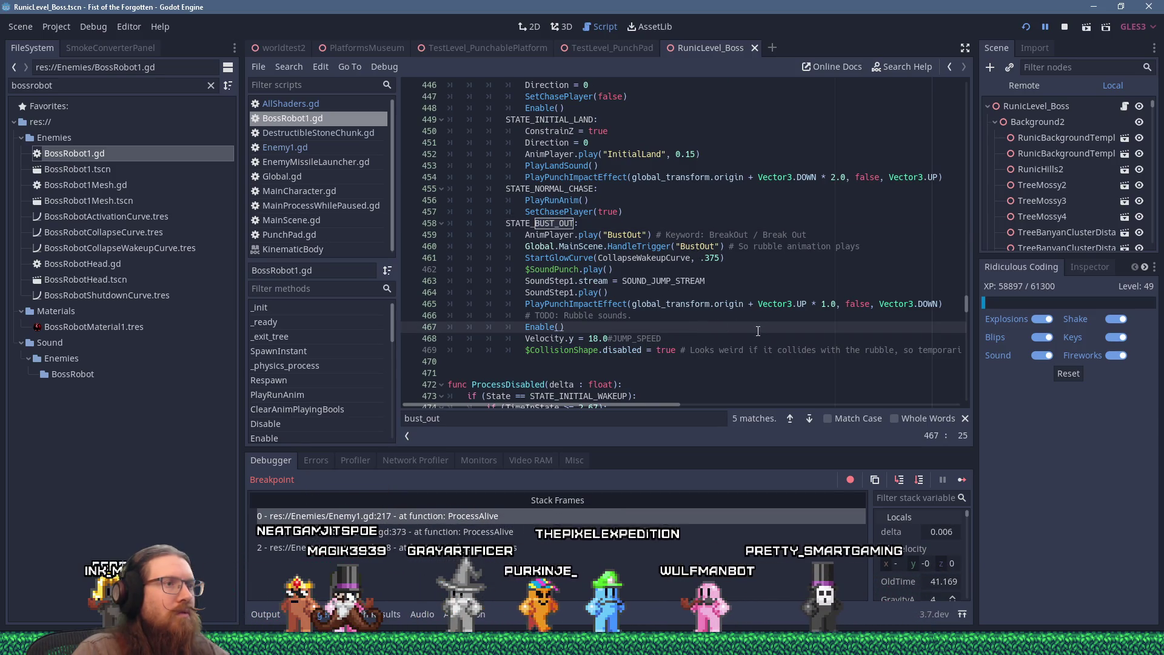
click(737, 338)
key(Return)
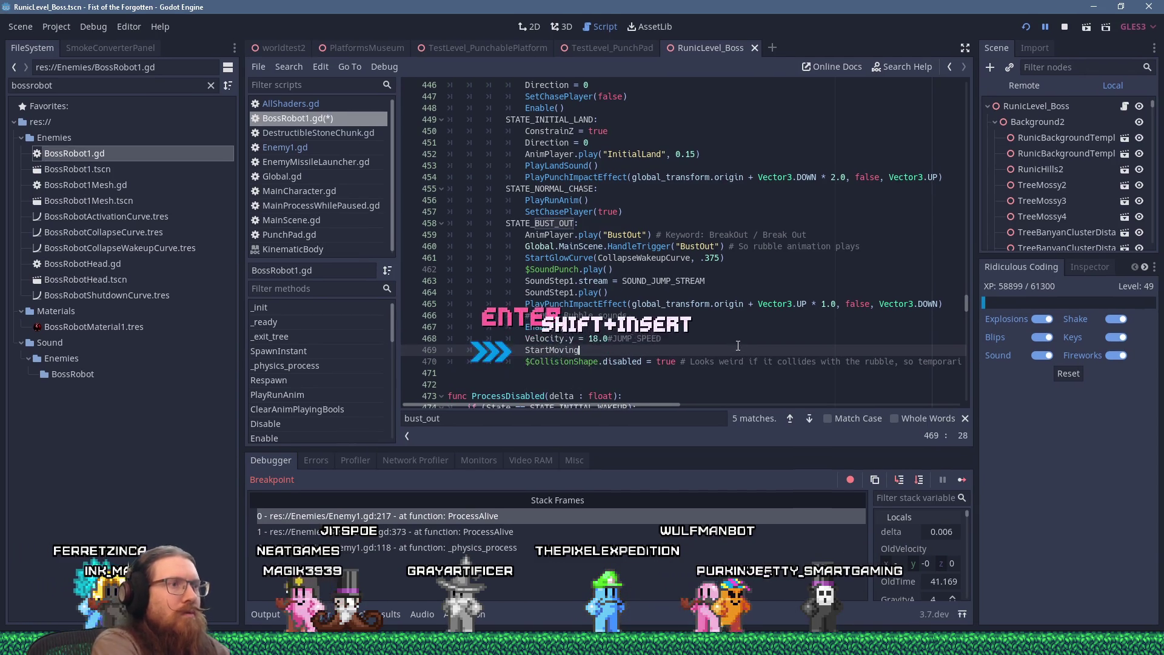
text(())
click(699, 340)
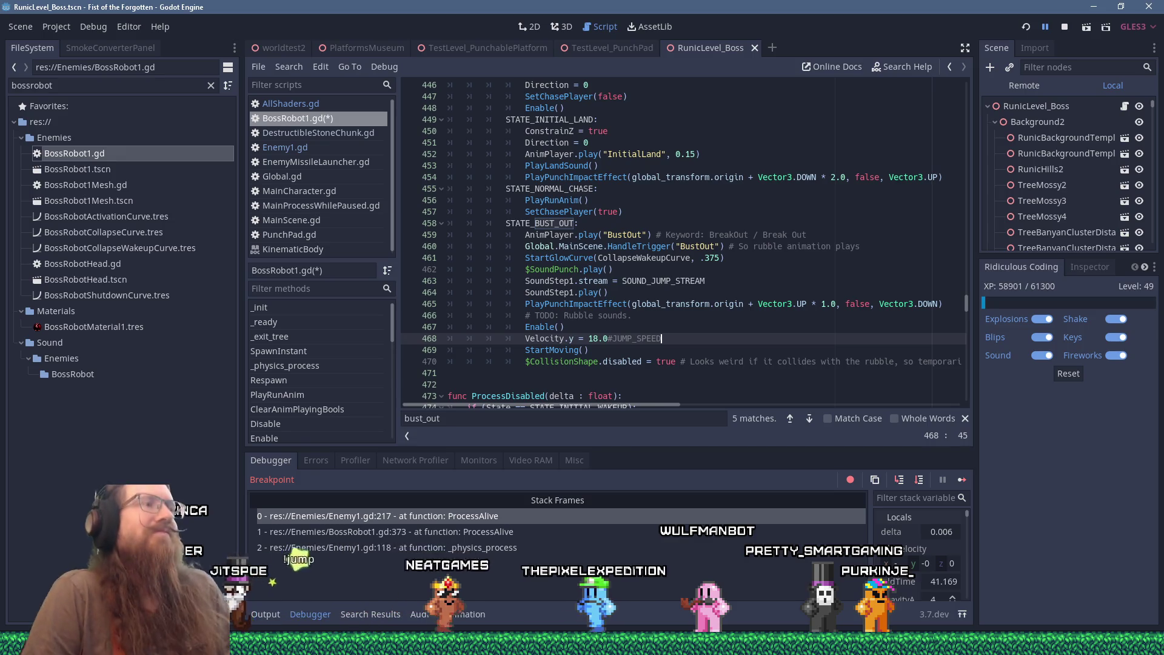
key(F5)
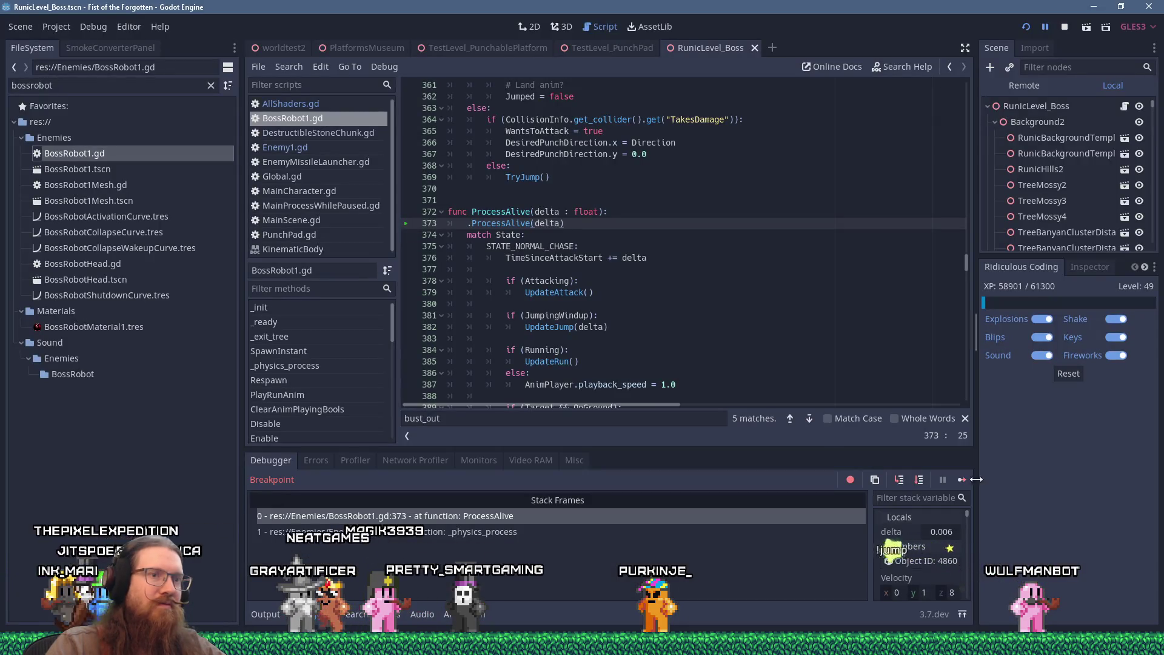
Step: Resume the game and run right through the arena, jumping from the debris onto the upper platform
click(961, 479)
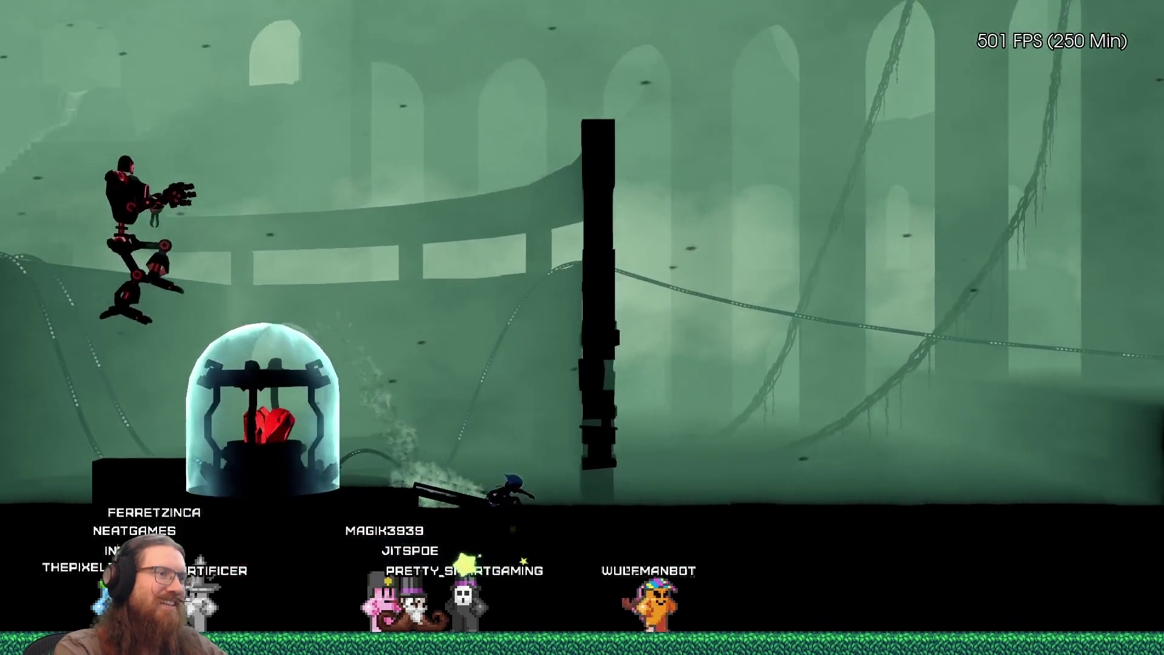
key(d)
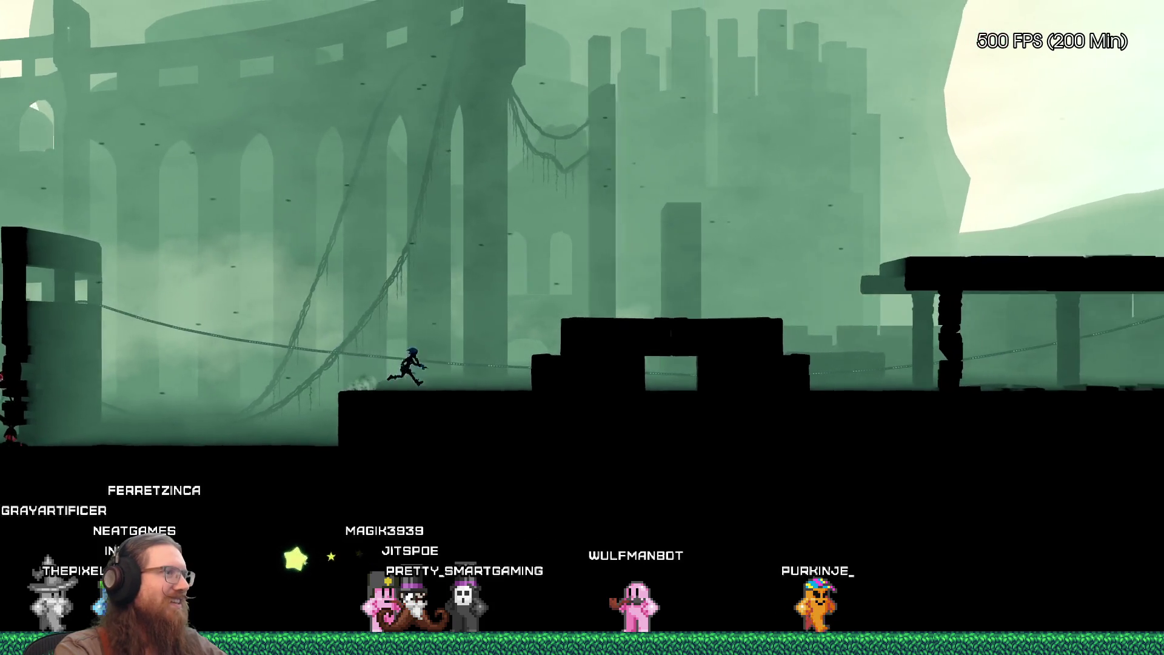
key(space)
key(space)
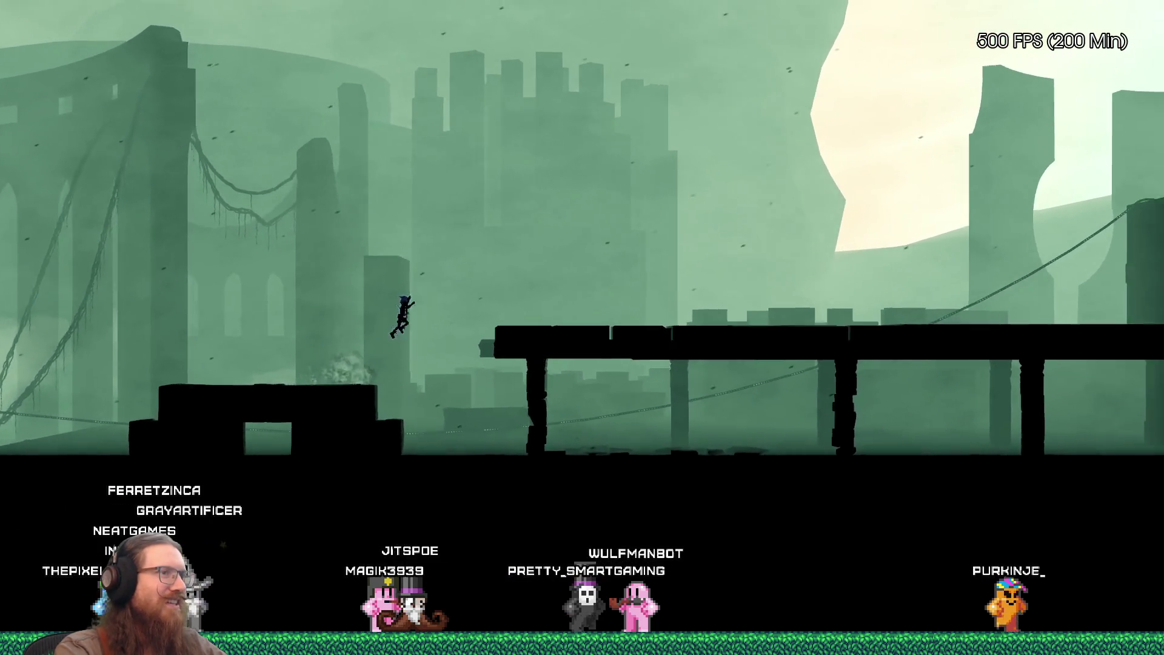
key(d)
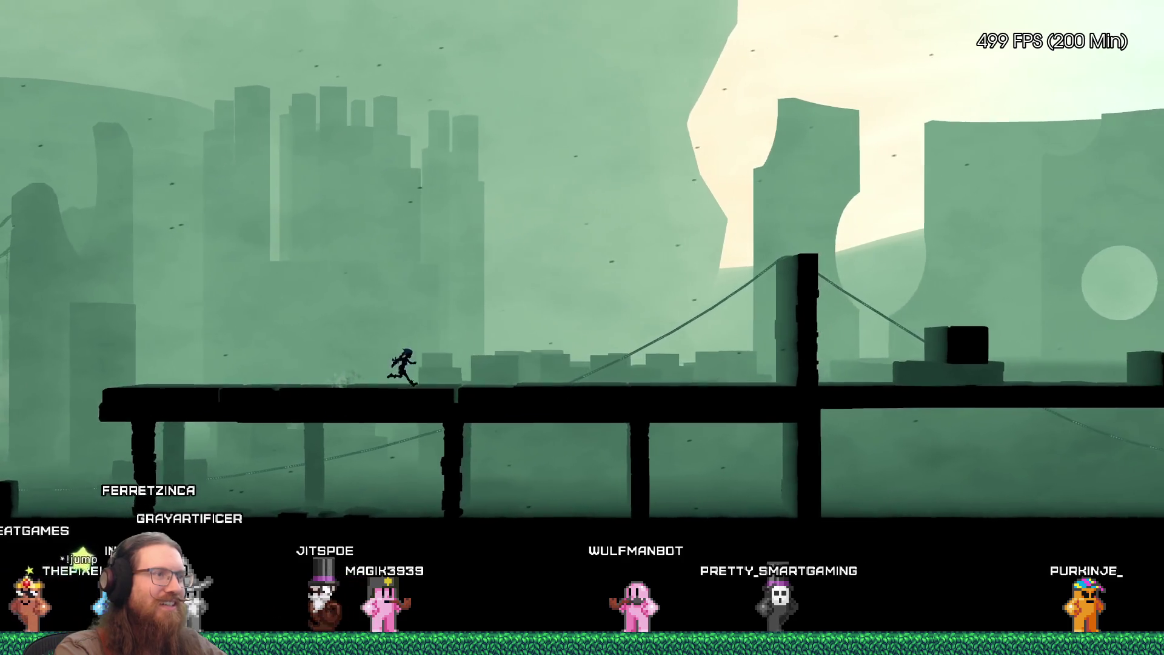
key(d)
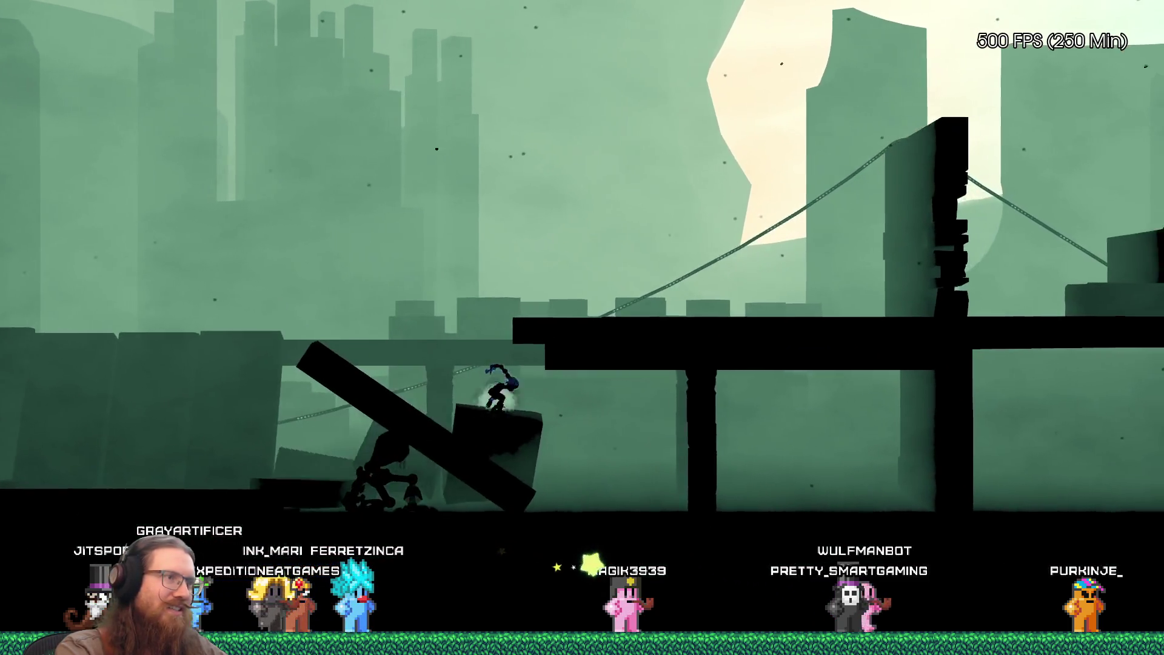
key(space)
key(Right)
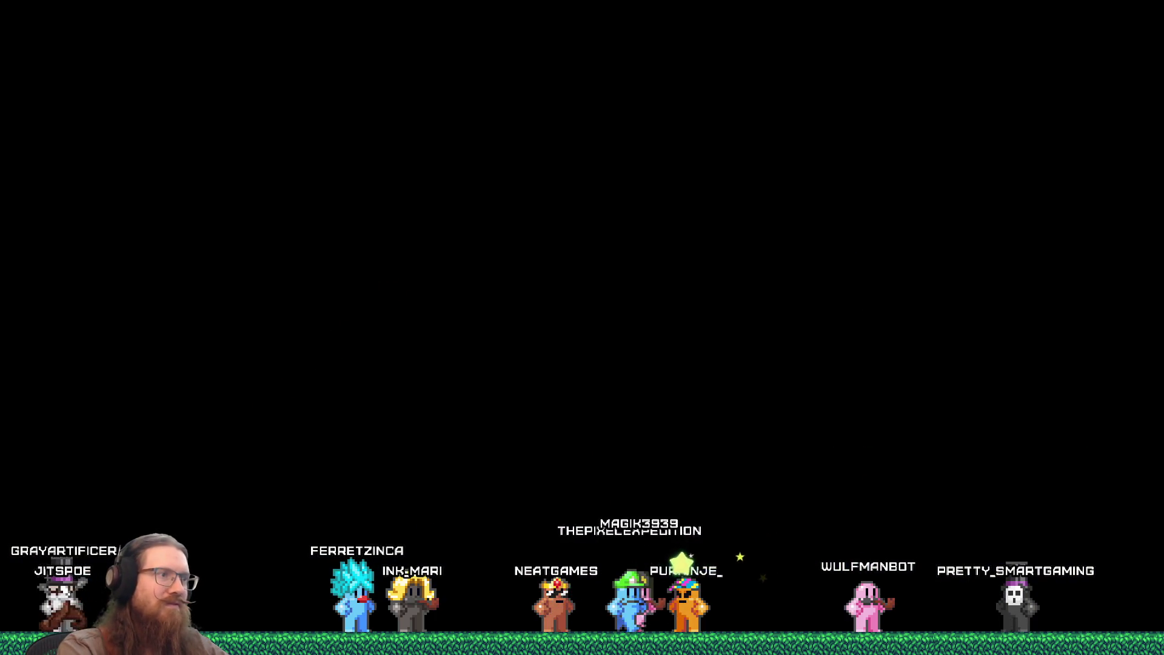
key(grave)
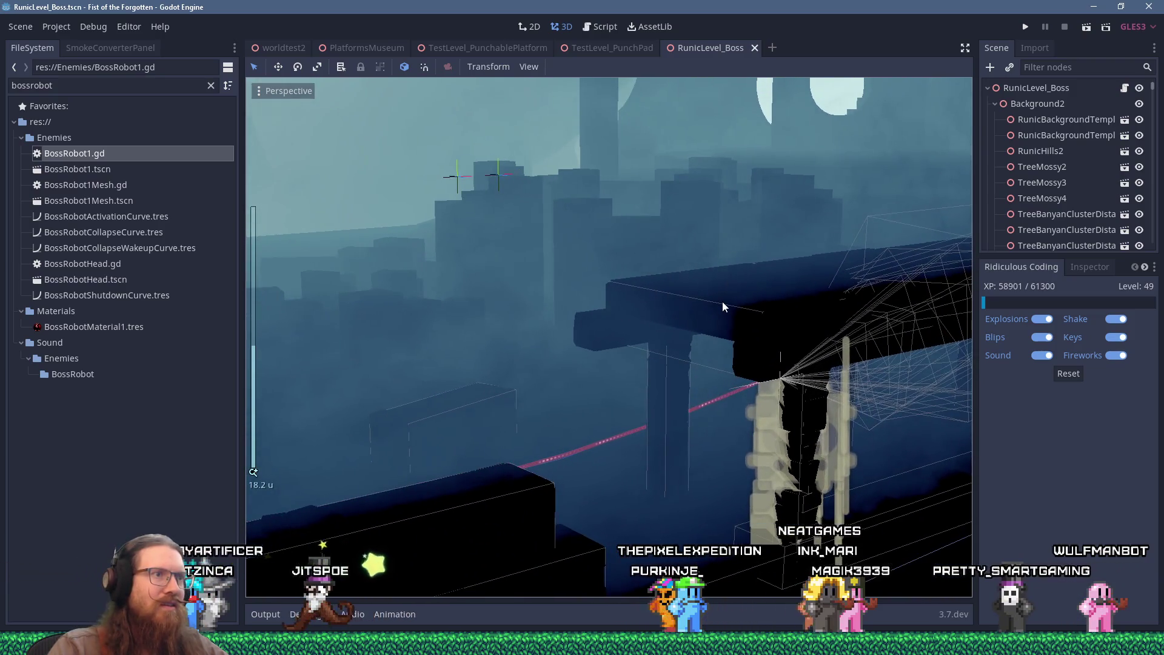
Step: Select the crumbling platform, move the view closer, and open RunicBossRoomCrumble1 in the editor
click(725, 308)
scroll(779, 283, down, 2)
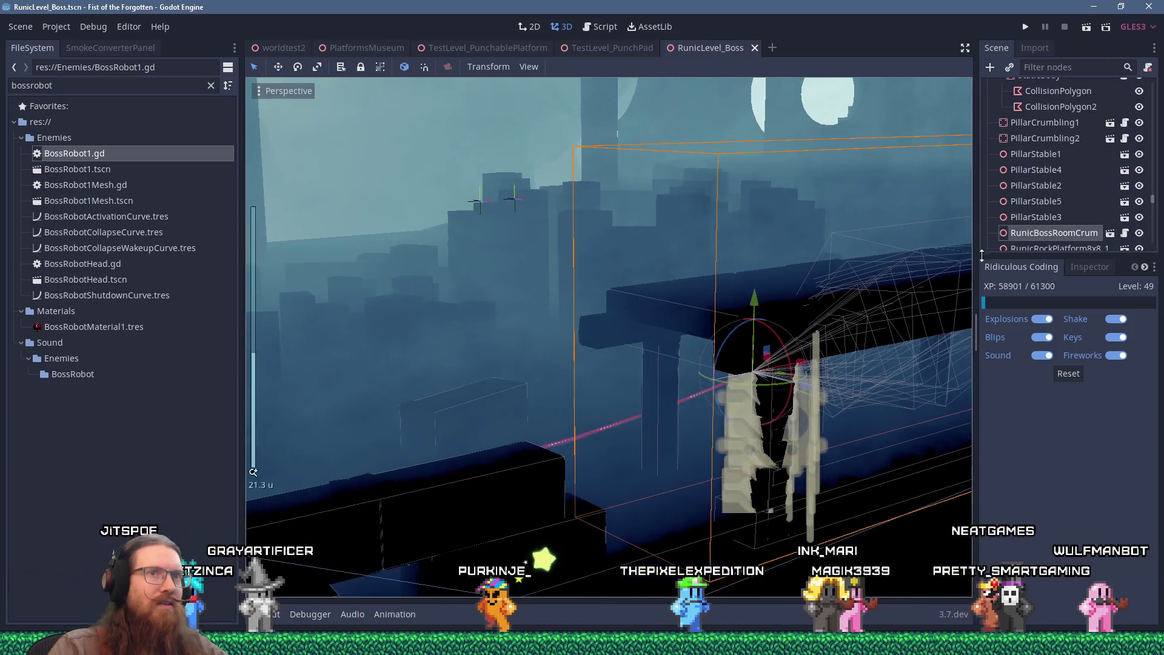
mouse_move(897, 242)
mouse_down()
mouse_move(690, 240)
mouse_move(700, 231)
mouse_move(628, 207)
mouse_move(499, 247)
mouse_move(452, 239)
mouse_move(493, 221)
mouse_move(702, 228)
mouse_up()
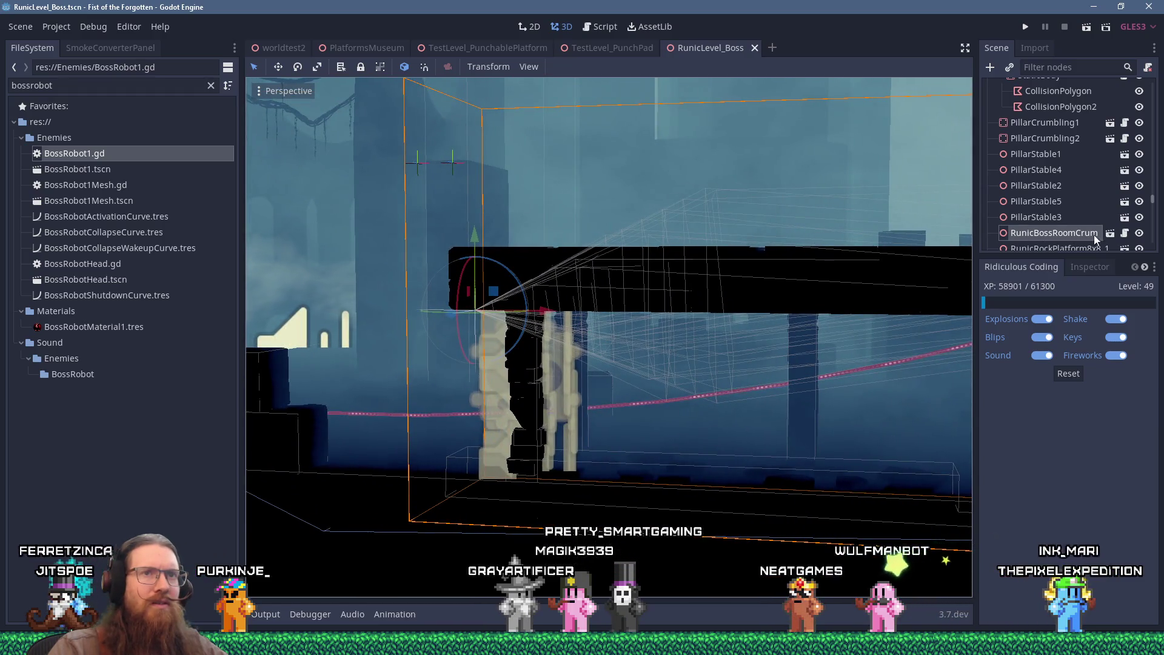
click(1110, 234)
scroll(695, 212, up, 5)
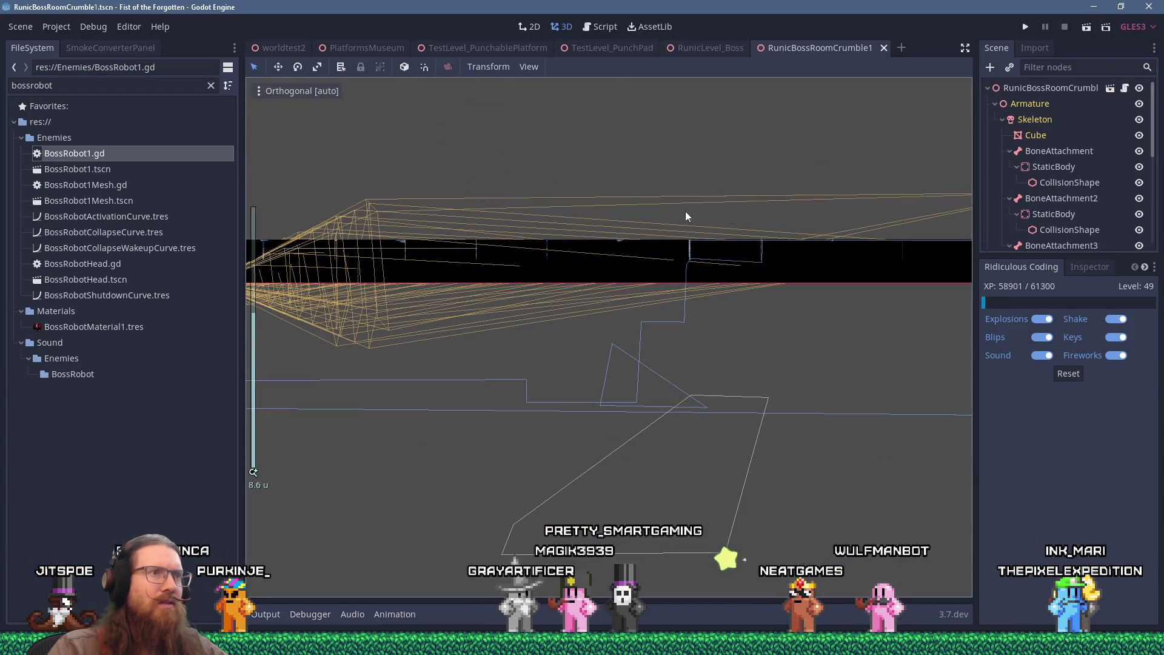
Step: Select CollisionShapeActive and orbit to look down on the dark beam's top
mouse_move(766, 260)
mouse_down()
mouse_move(697, 261)
mouse_move(850, 267)
mouse_move(768, 253)
mouse_up()
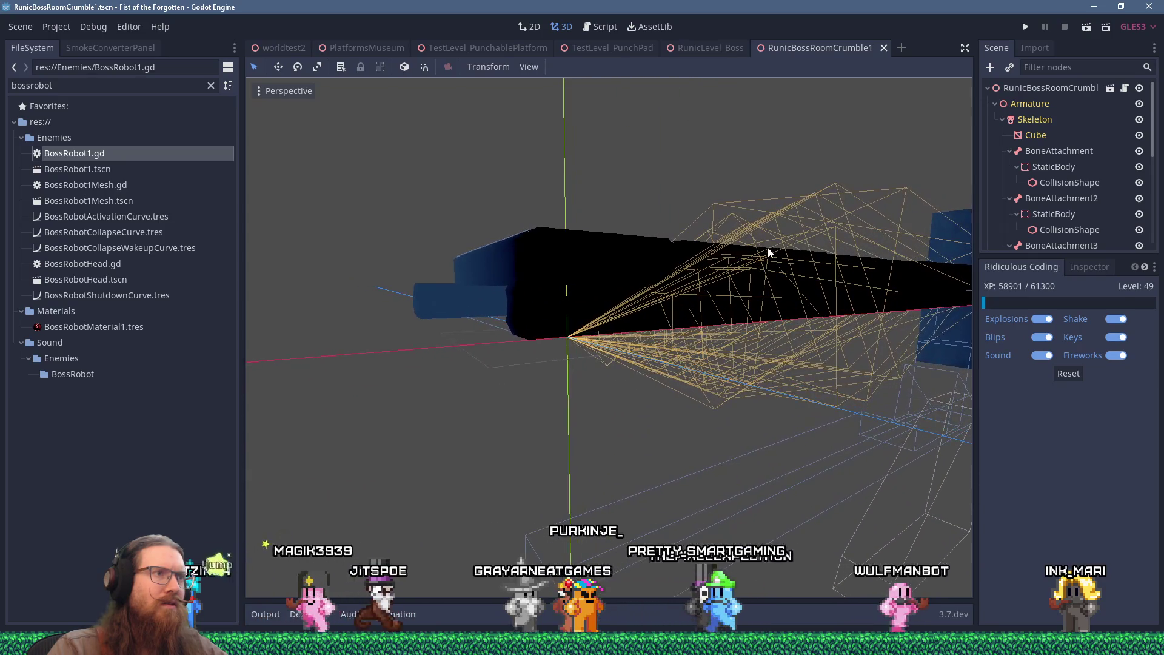
scroll(1023, 216, down, 5)
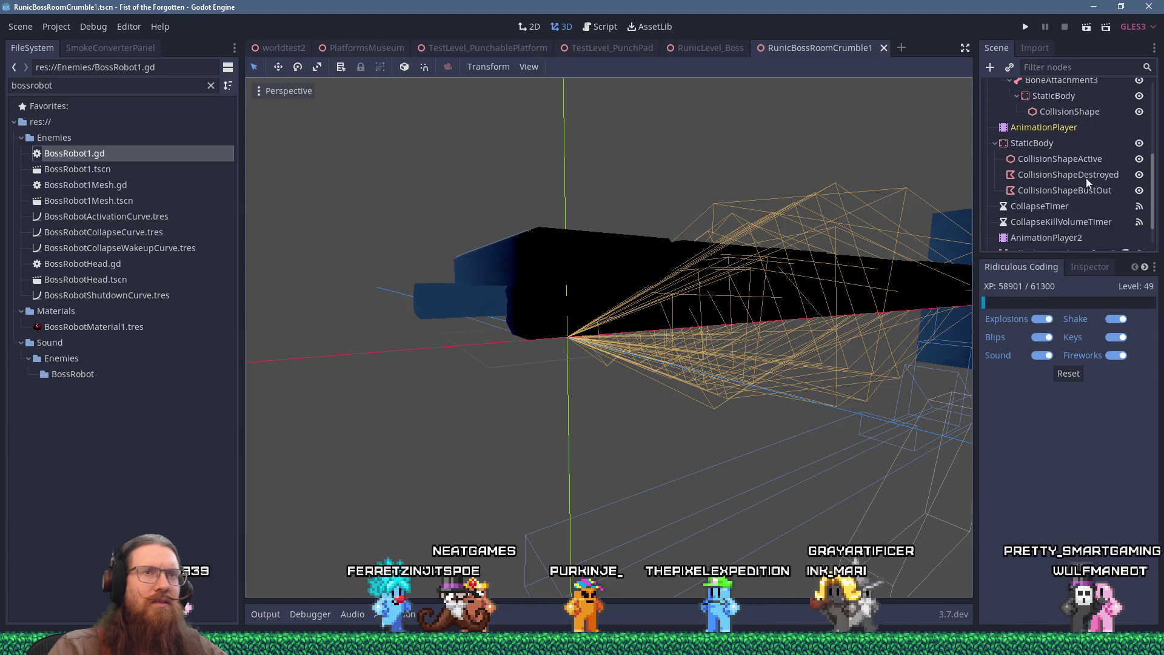
click(1101, 158)
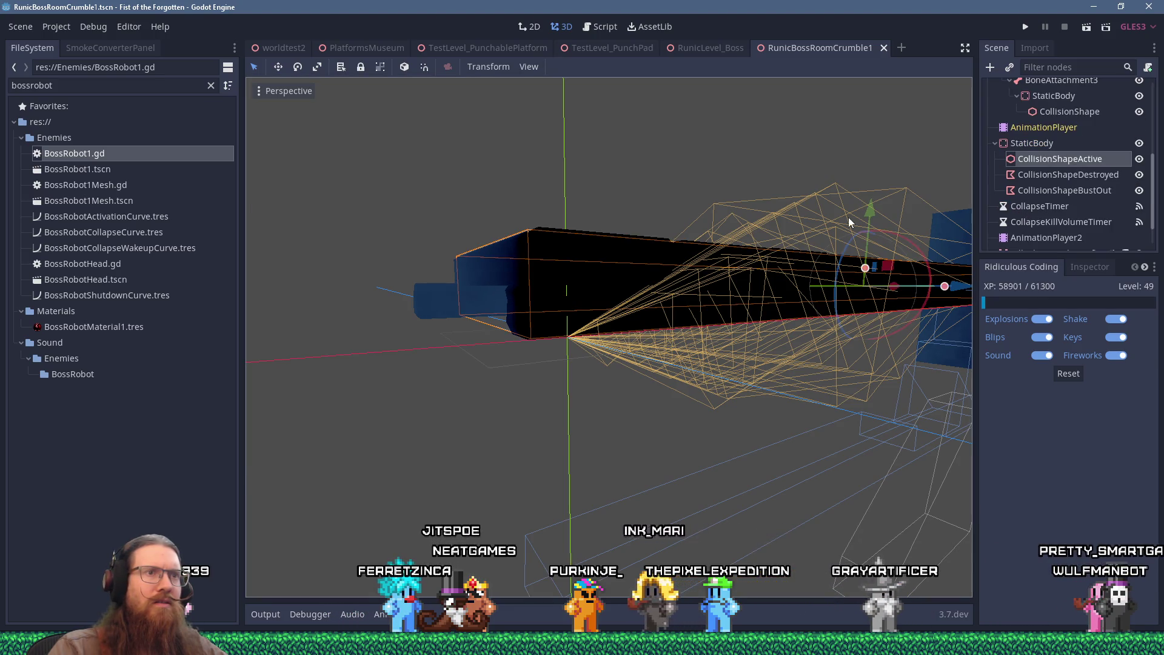
scroll(792, 226, down, 3)
mouse_move(791, 226)
mouse_down()
mouse_move(747, 226)
mouse_move(769, 290)
mouse_move(787, 289)
mouse_up()
Step: Inspect the collision shape in Rear Orthogonal view, zooming and panning left along the beam
key(alt+KP_1)
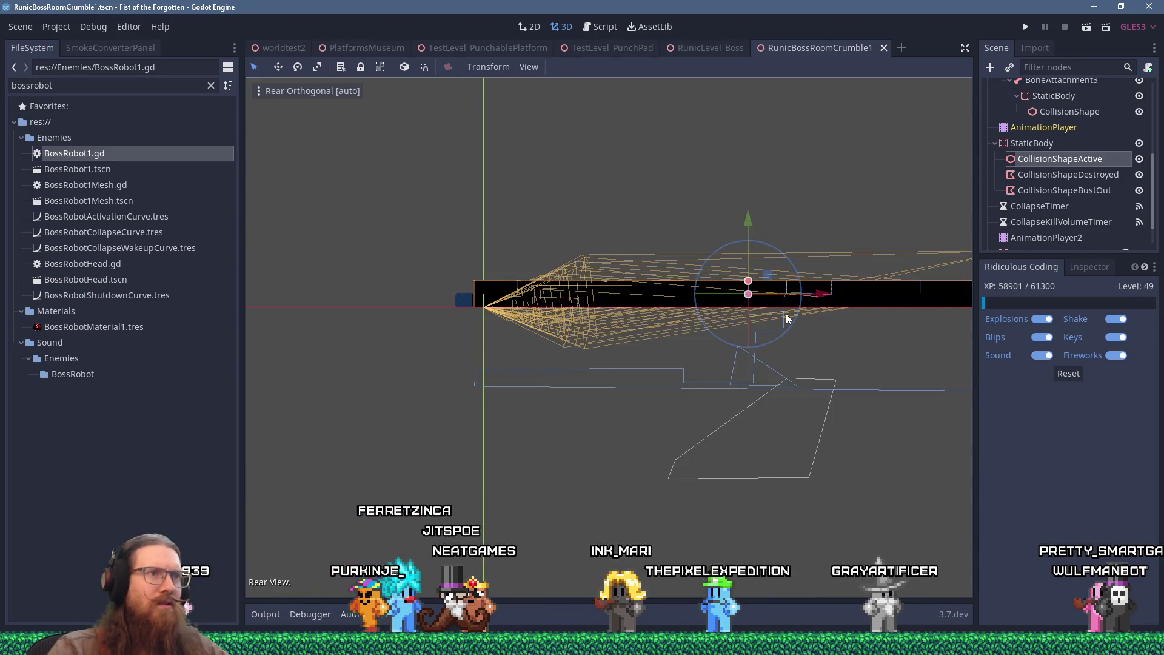
scroll(821, 243, up, 5)
drag(821, 242, 536, 335)
scroll(697, 274, up, 5)
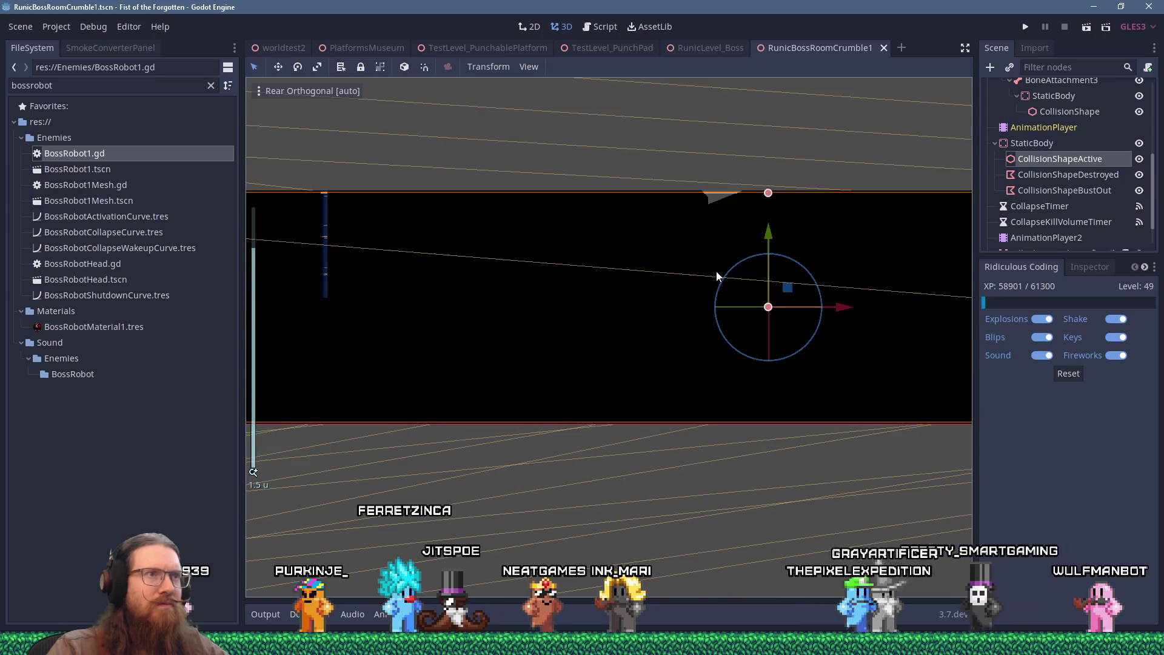
drag(750, 249, 618, 325)
mouse_move(792, 321)
mouse_down()
mouse_move(548, 320)
mouse_move(434, 338)
mouse_up()
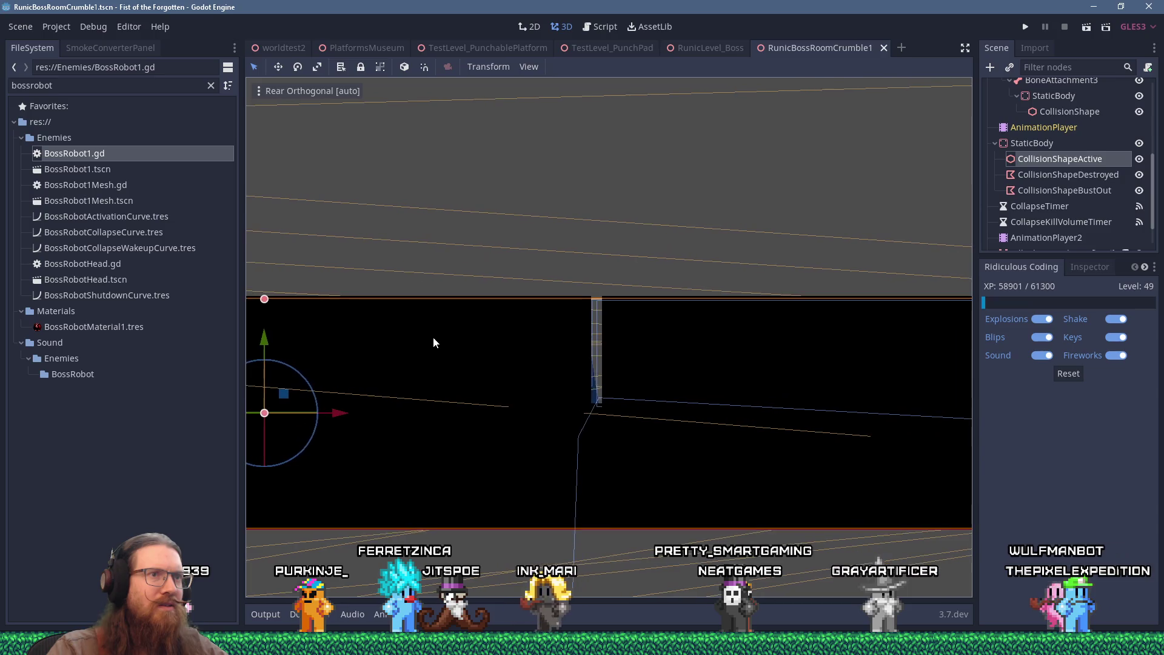
scroll(503, 316, down, 5)
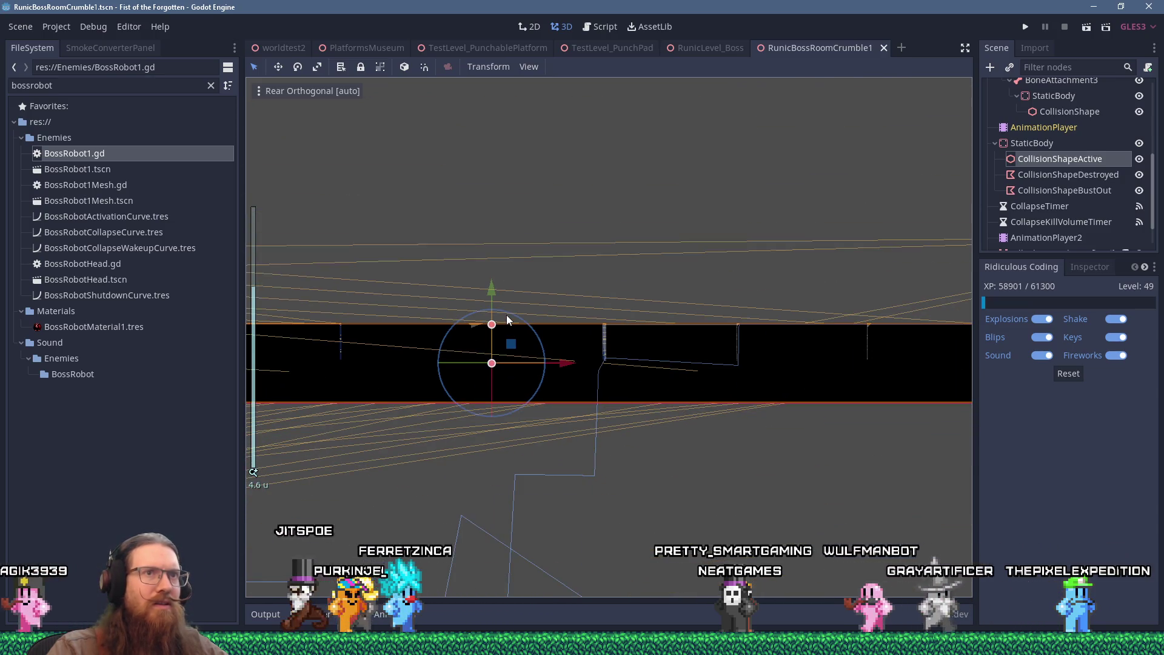
Step: Select AnimationPlayer2 to show the BustOutCollision animation
click(1029, 238)
scroll(677, 329, down, 8)
scroll(461, 425, up, 4)
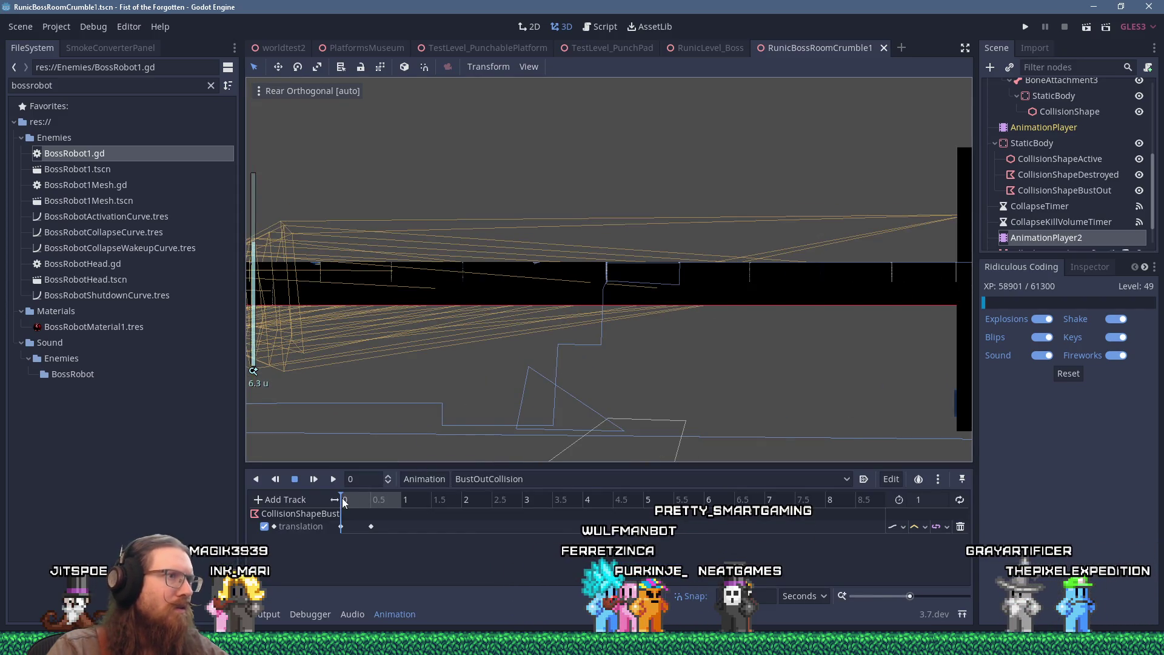
Step: Rewind the animation to its start and orbit in perspective view toward the black slab mesh
drag(395, 499, 333, 498)
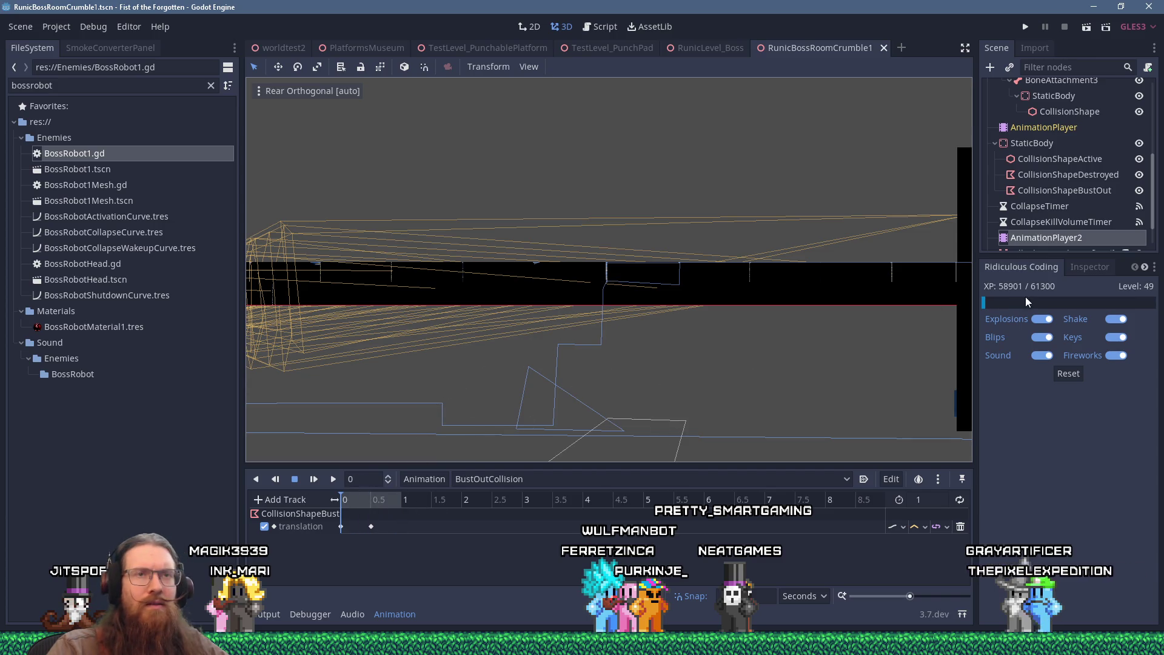
scroll(1076, 198, up, 5)
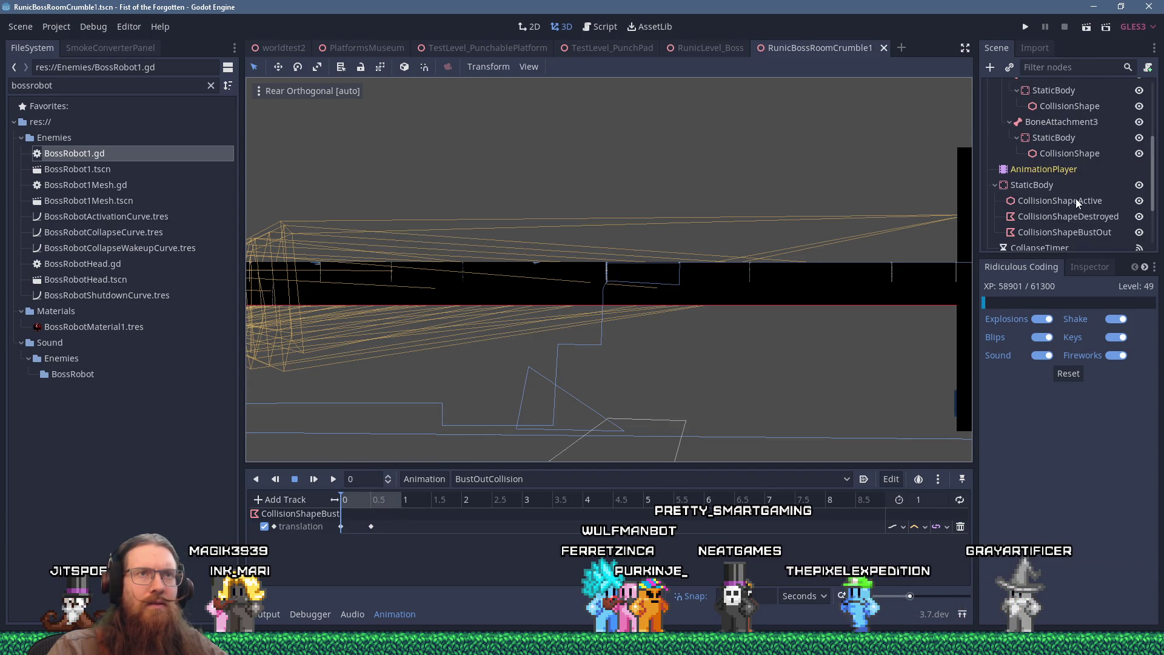
scroll(1075, 198, down, 3)
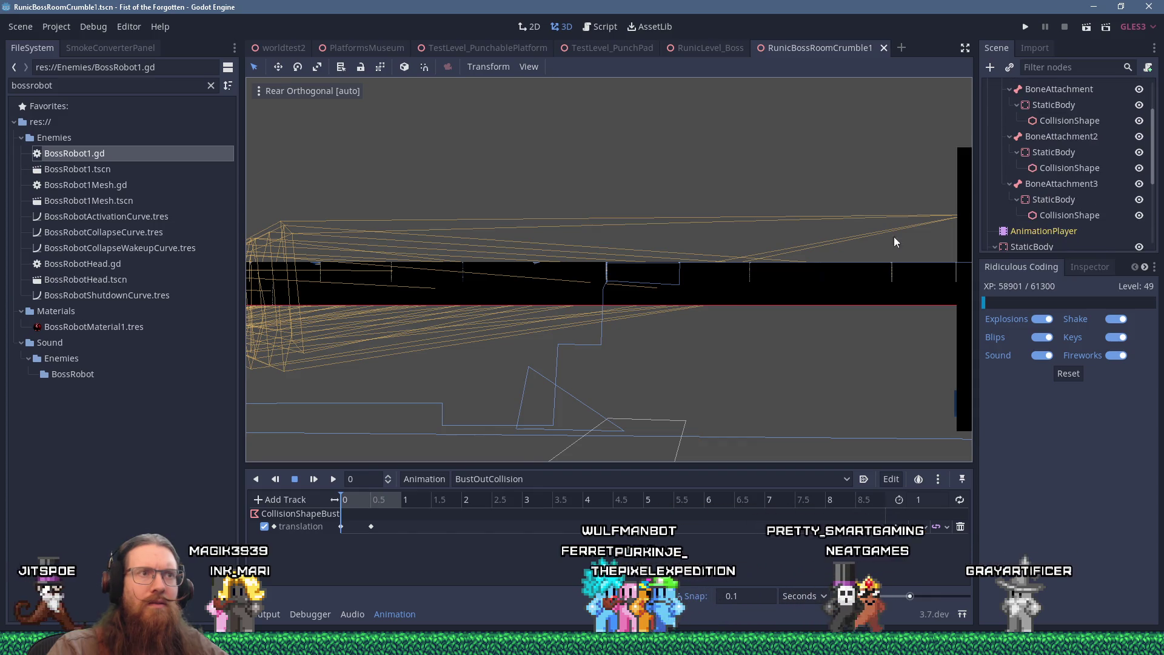
scroll(635, 259, down, 5)
scroll(636, 260, up, 5)
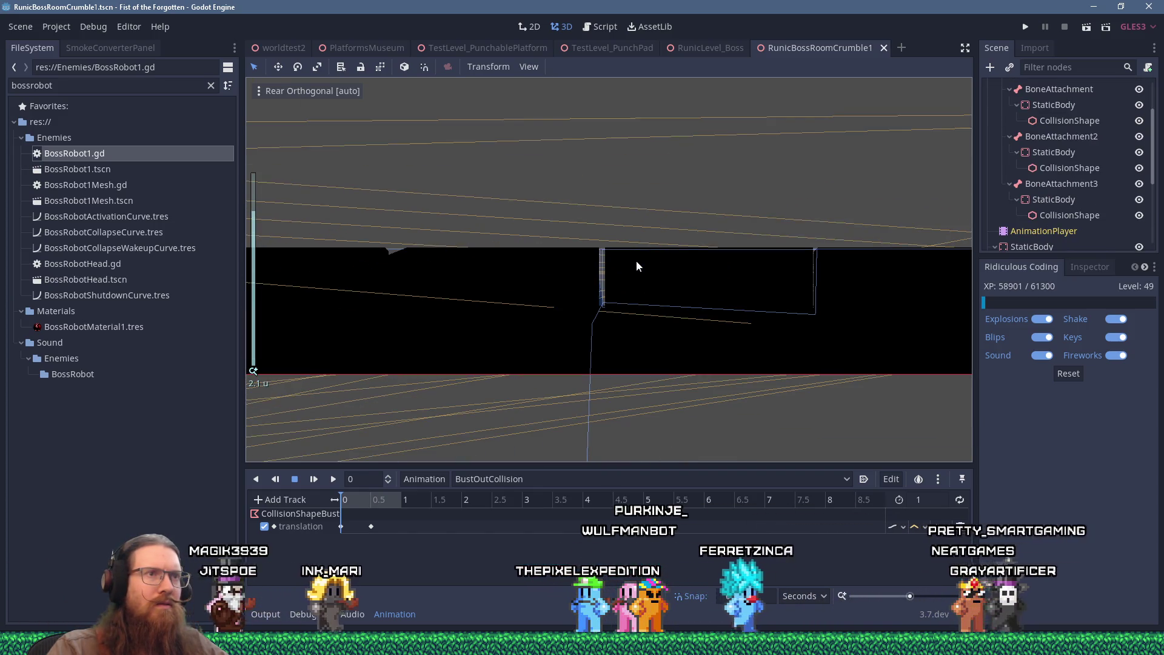
key(KP_5)
scroll(644, 284, down, 5)
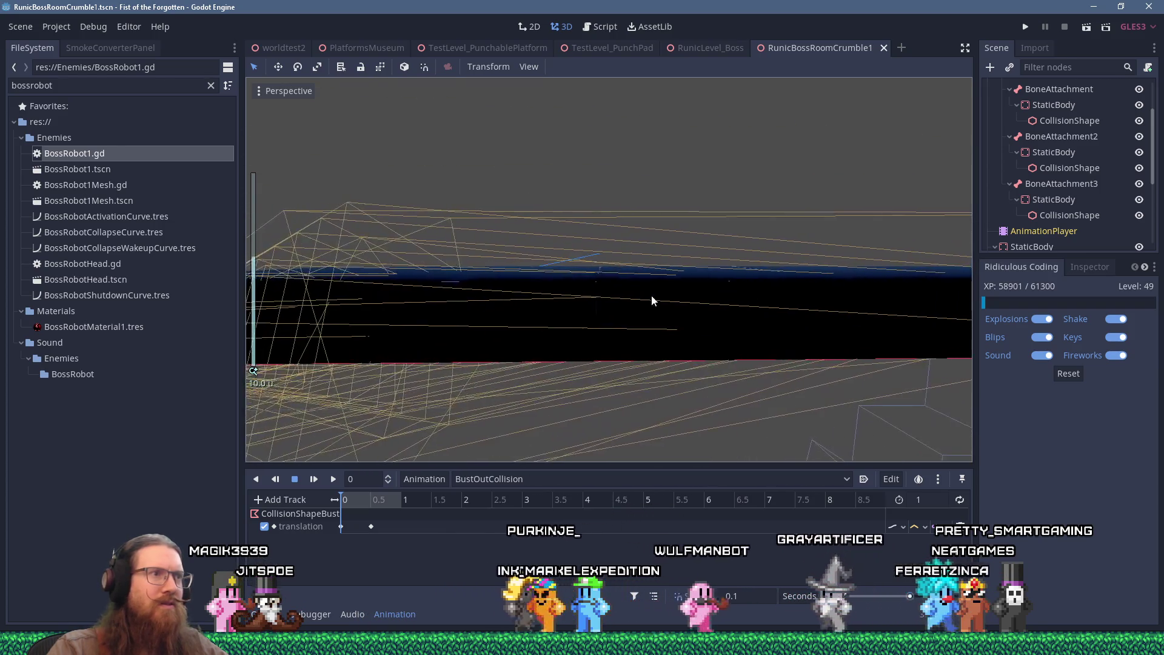
mouse_move(599, 292)
mouse_down()
mouse_move(584, 311)
mouse_move(521, 330)
mouse_move(511, 318)
mouse_move(678, 278)
mouse_up()
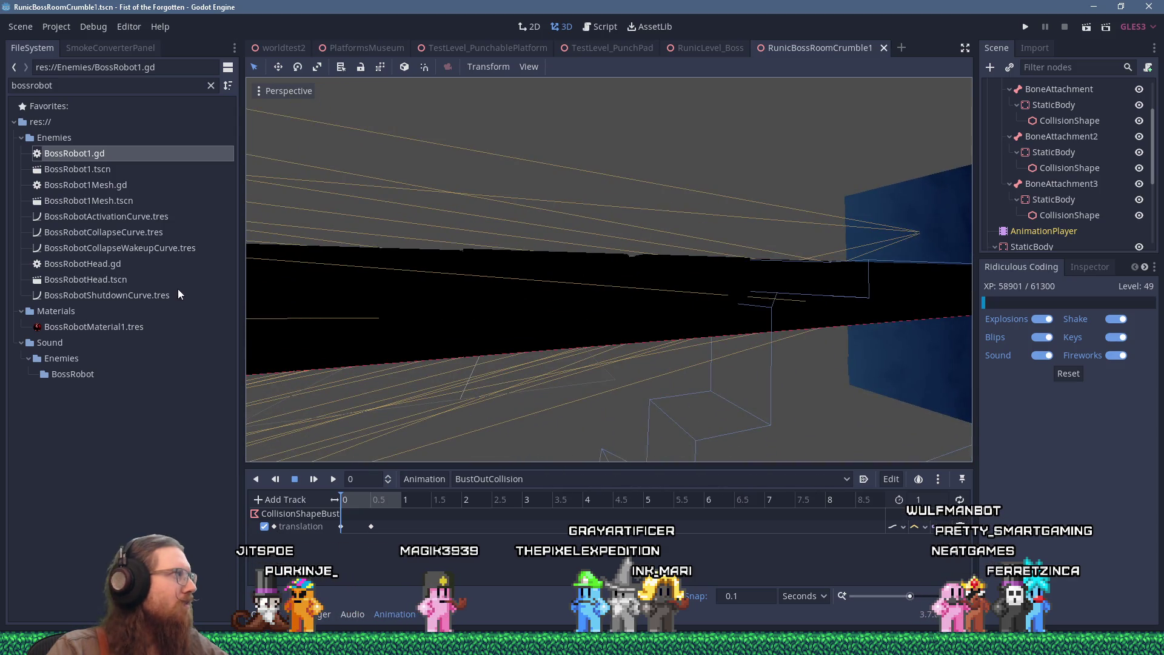
mouse_move(384, 292)
mouse_down()
mouse_move(546, 309)
mouse_move(667, 292)
mouse_move(640, 307)
mouse_up()
scroll(507, 299, up, 3)
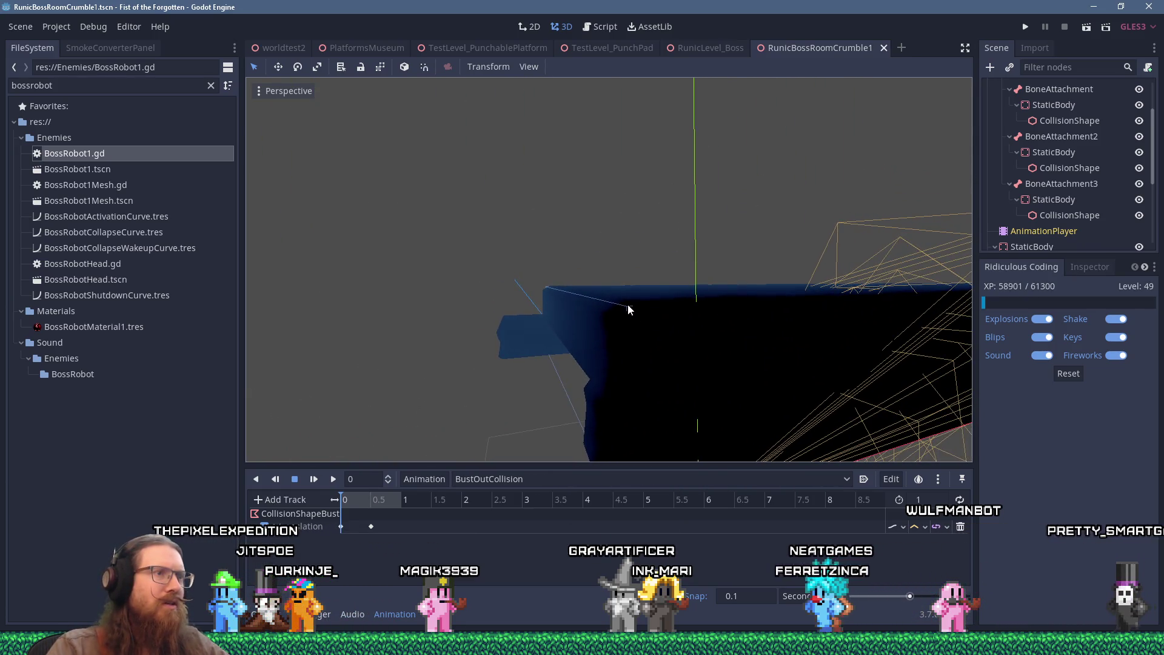
Step: Frame CollisionShapeActive, toggle CollisionShapeDestroyed's visibility, and orbit around the boss collision shapes
click(628, 309)
scroll(1038, 225, down, 2)
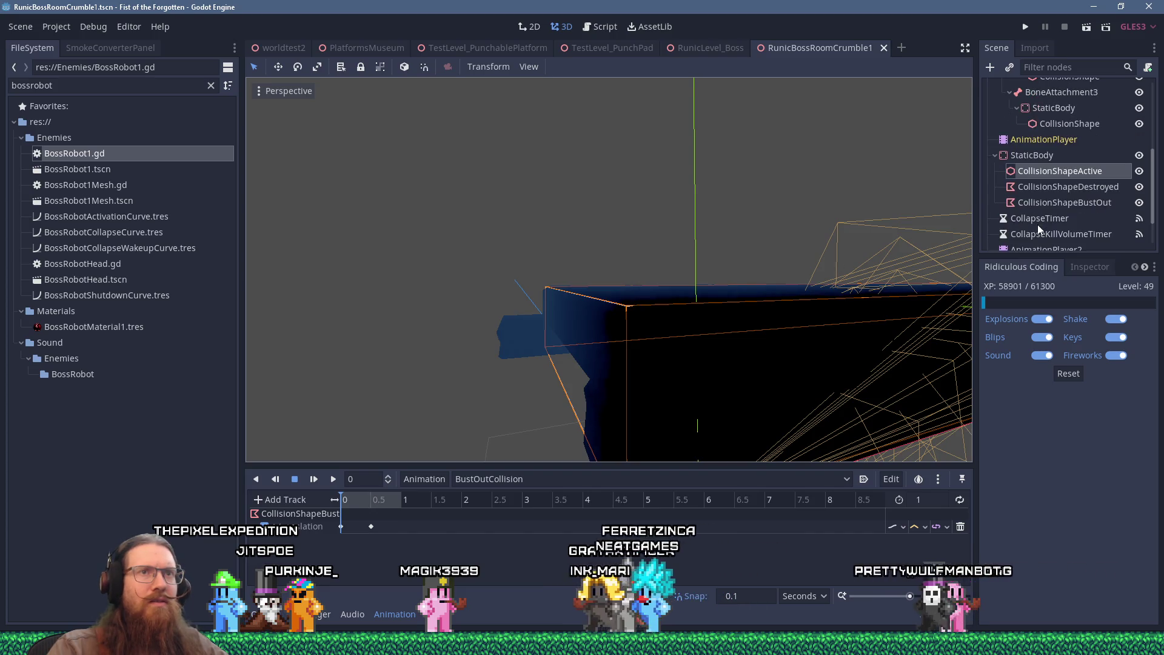
key(f)
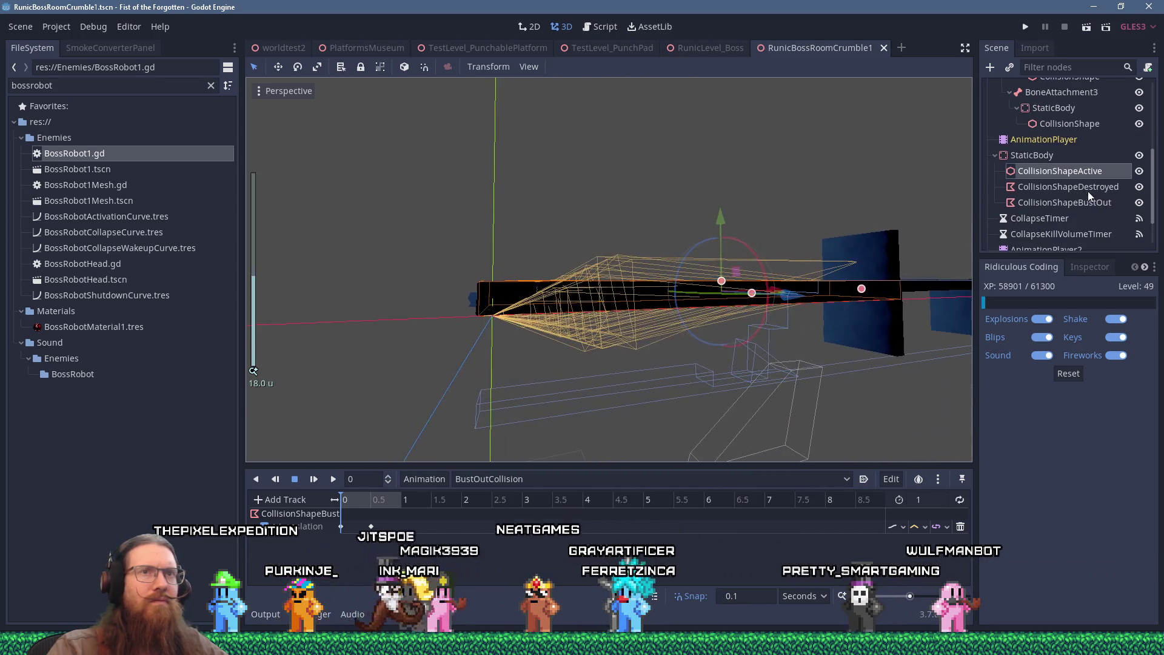
click(1138, 186)
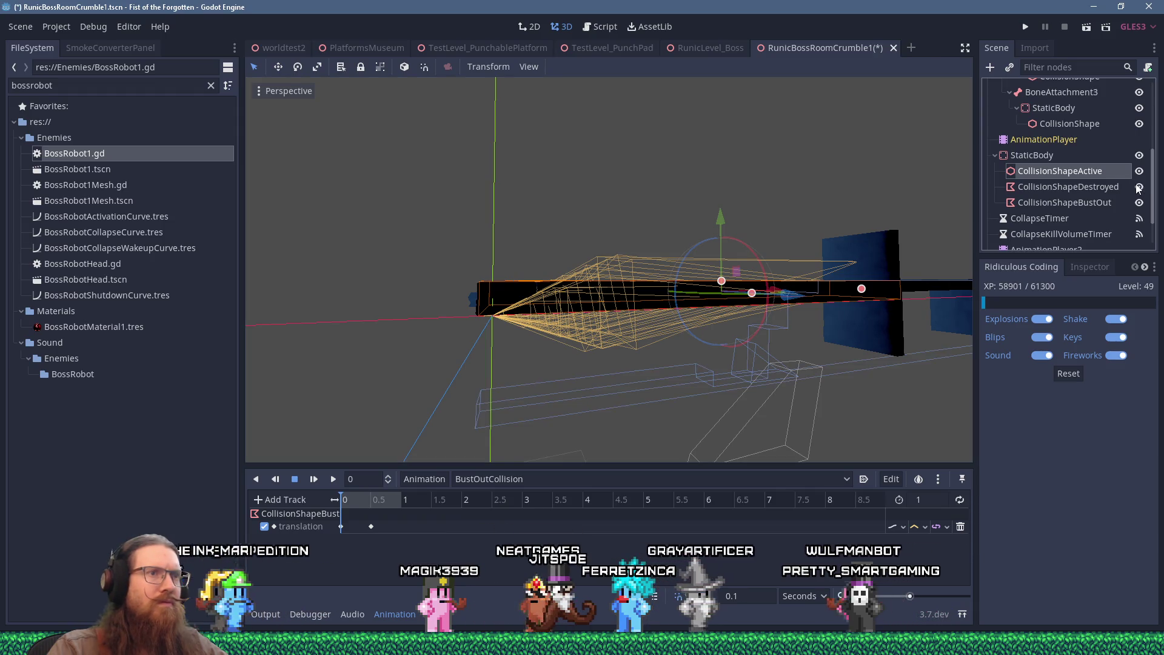
mouse_move(863, 240)
mouse_down()
mouse_move(754, 255)
mouse_move(871, 257)
mouse_move(768, 240)
mouse_move(864, 257)
mouse_move(789, 254)
mouse_up()
scroll(747, 257, up, 5)
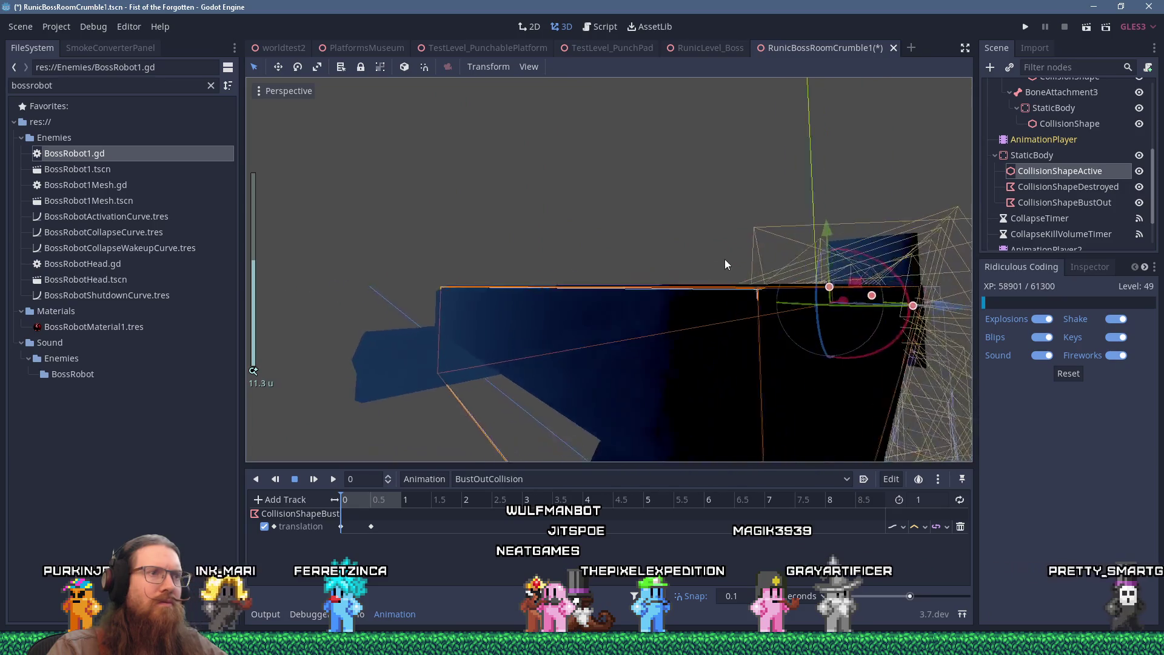
scroll(909, 224, down, 2)
mouse_move(970, 205)
mouse_down()
mouse_move(833, 242)
mouse_move(776, 241)
mouse_move(869, 223)
mouse_up()
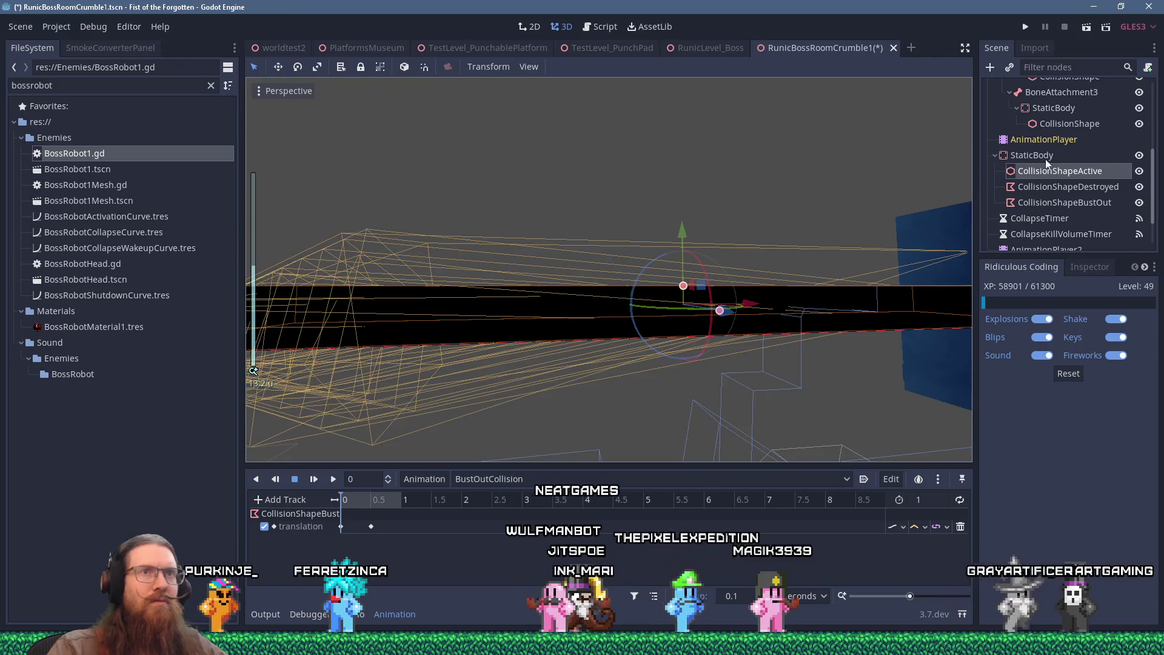
click(1031, 52)
Step: Assign a New BoxShape to CollisionShapeActive, view it from the rear, and save the scene
click(996, 48)
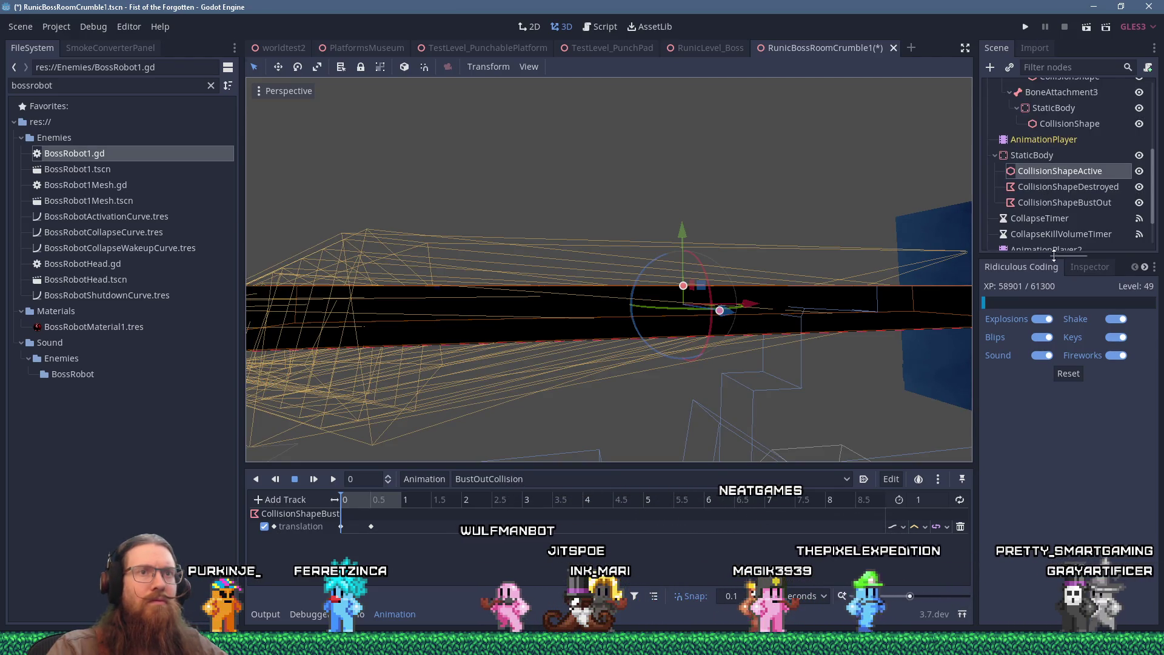
click(1072, 262)
click(1079, 358)
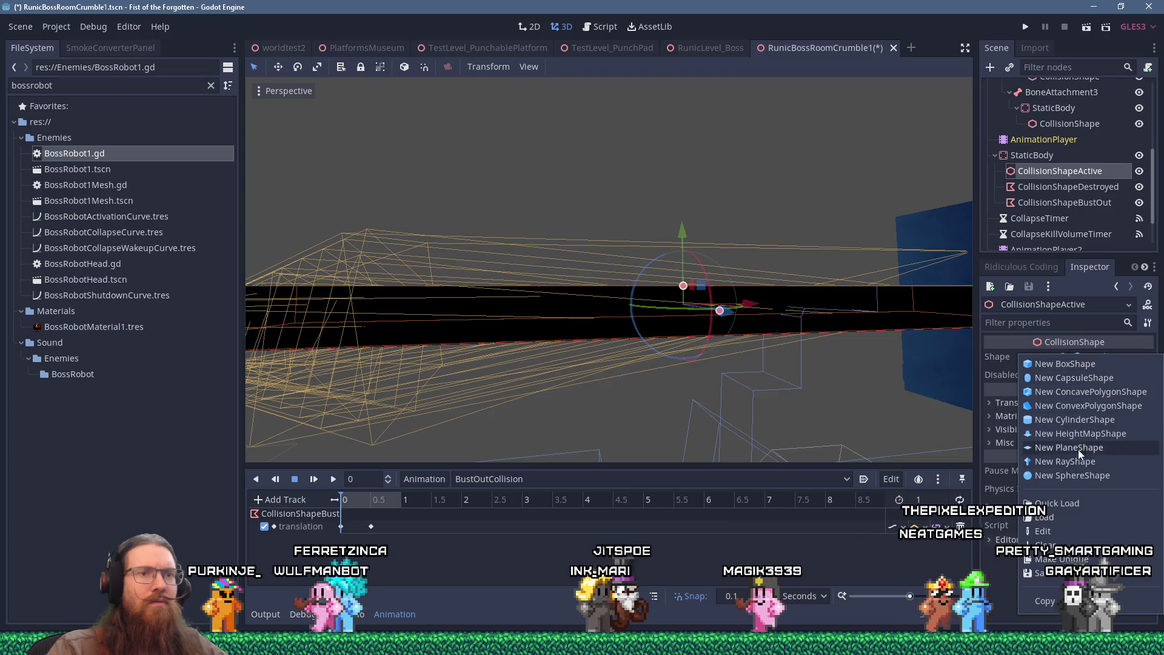
click(1064, 364)
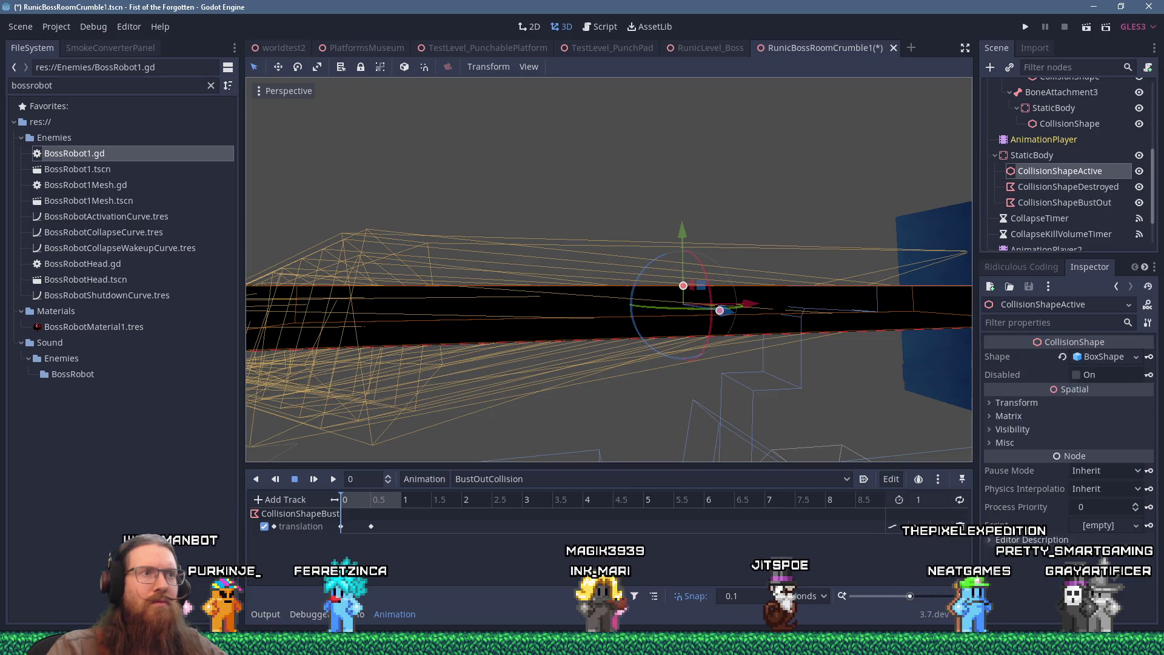
key(ctrl+KP_1)
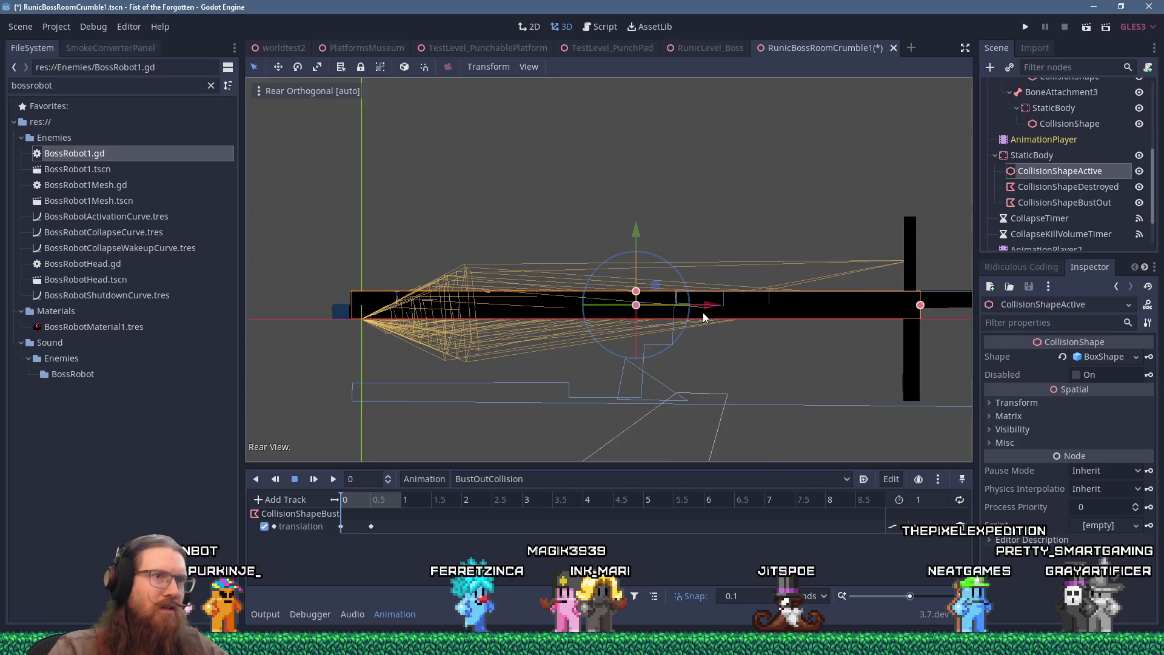
scroll(703, 316, up, 5)
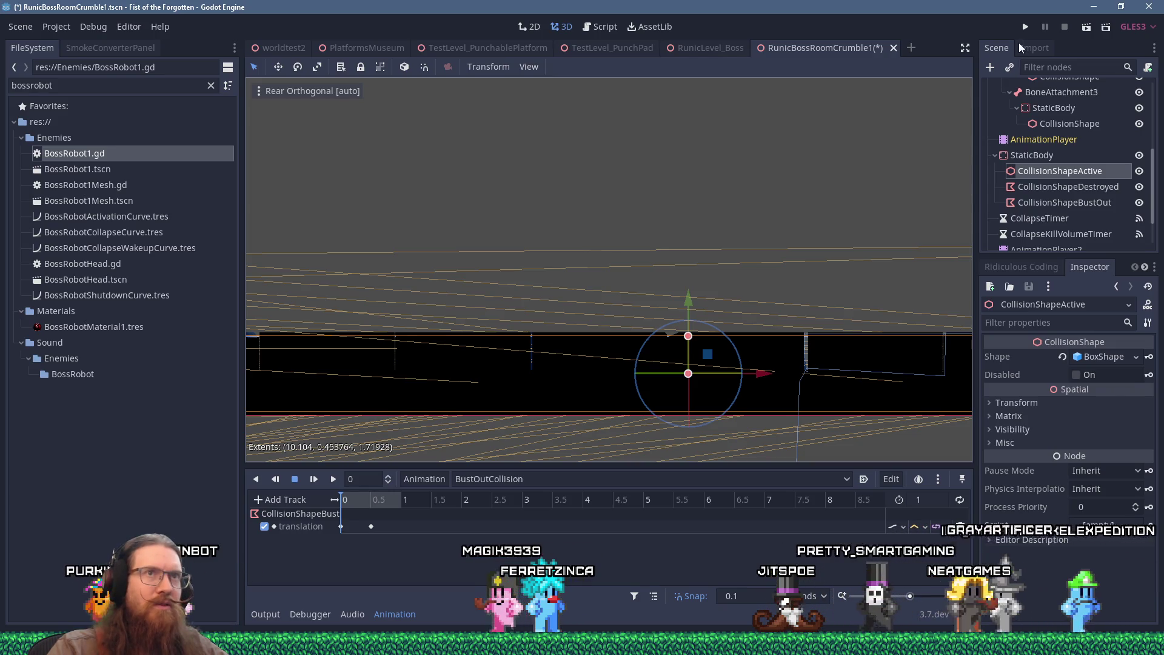
key(ctrl+s)
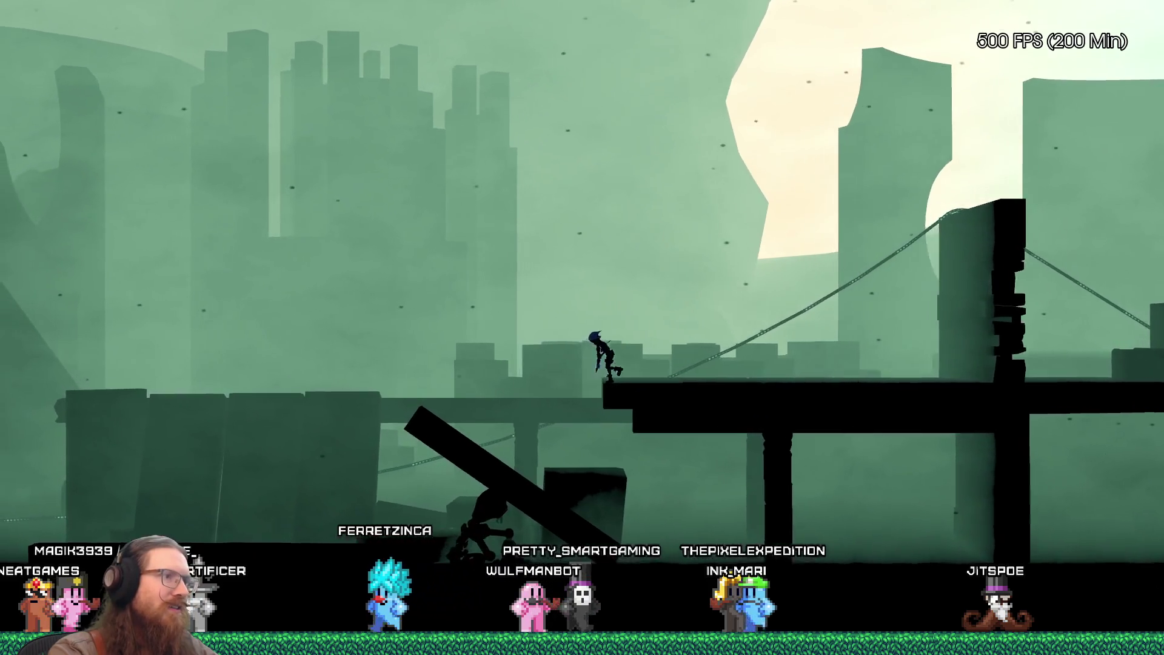
Step: Walk the character right along the boss-arena platform, open the dev console, then switch windows
key(Right)
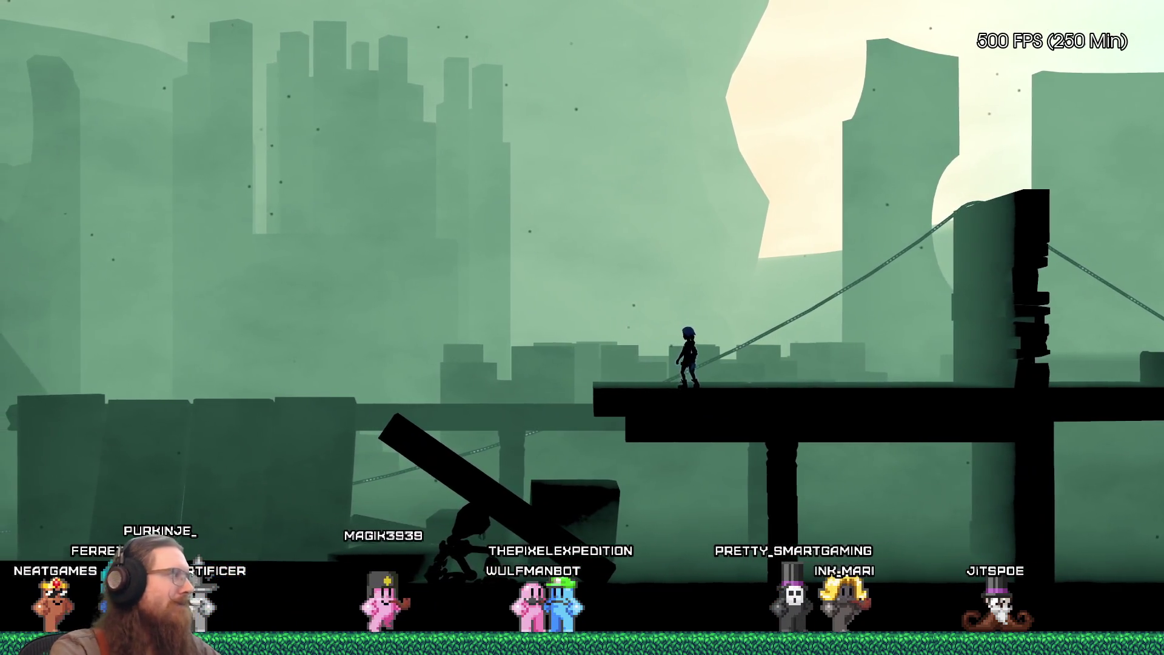
key(Right)
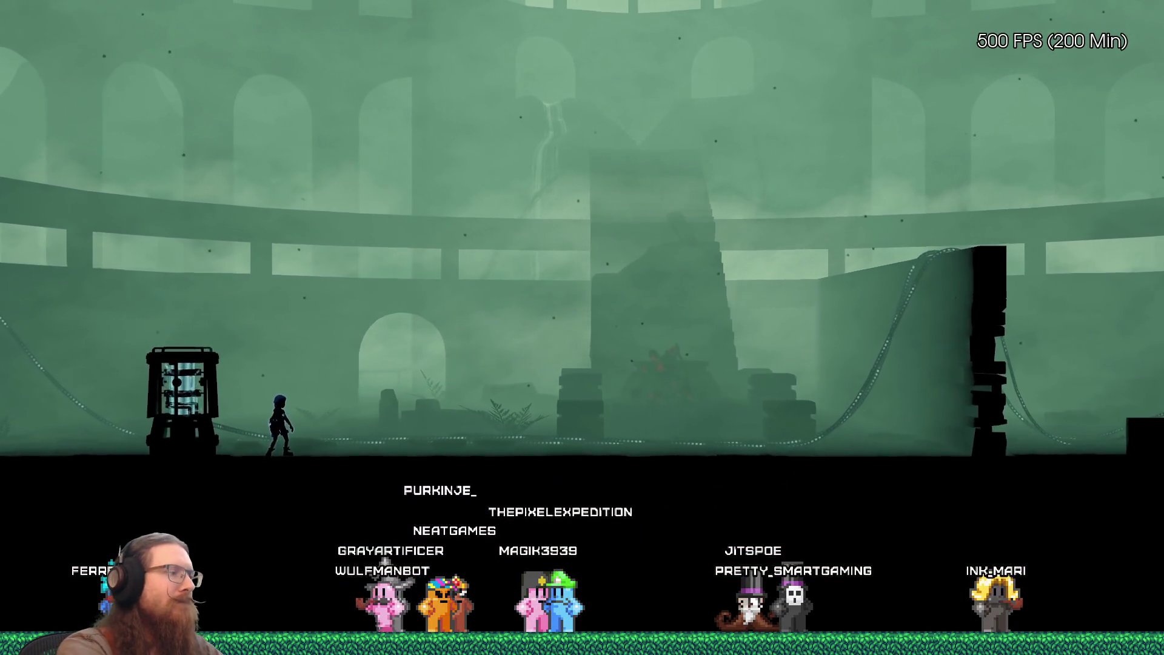
key(grave)
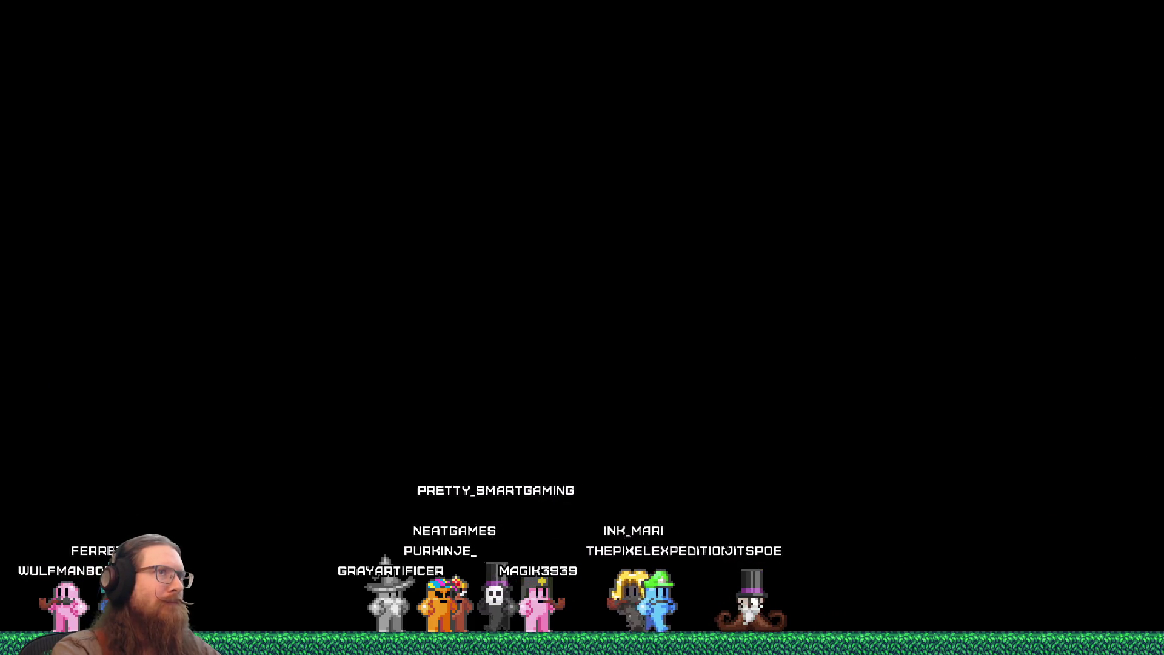
key(alt+Tab)
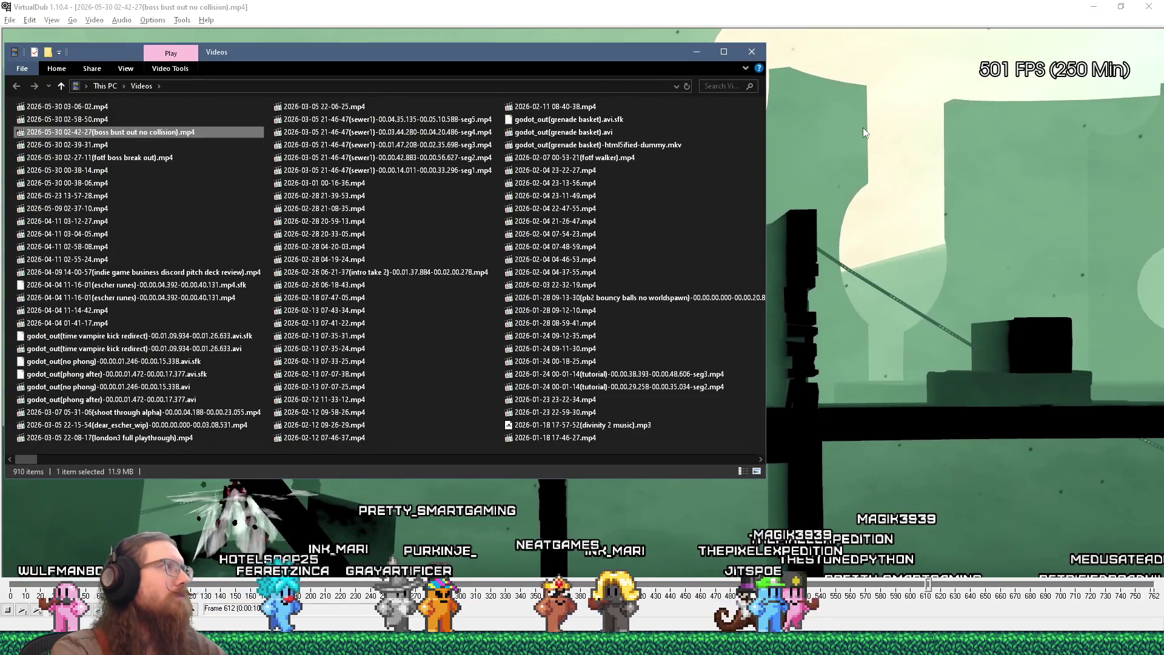
mouse_move(67, 106)
mouse_down()
mouse_move(1019, 263)
mouse_move(1002, 257)
mouse_up()
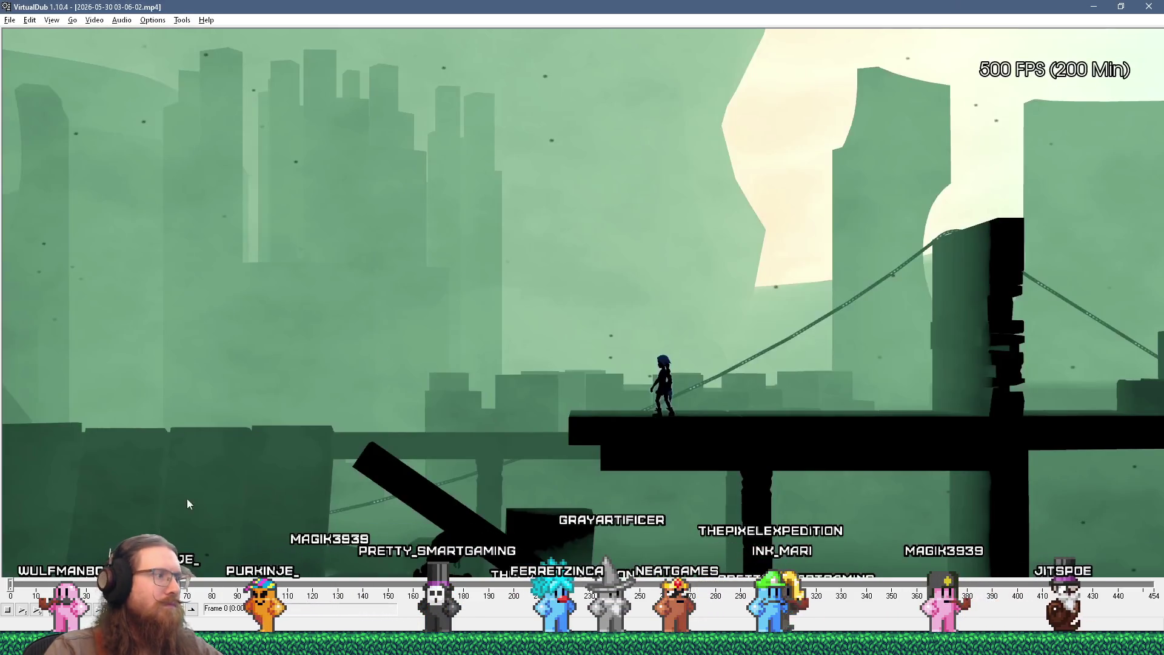
mouse_move(21, 586)
mouse_down()
mouse_move(468, 586)
mouse_move(410, 585)
mouse_move(444, 586)
mouse_move(468, 609)
mouse_move(529, 624)
mouse_move(372, 623)
mouse_move(580, 631)
mouse_up()
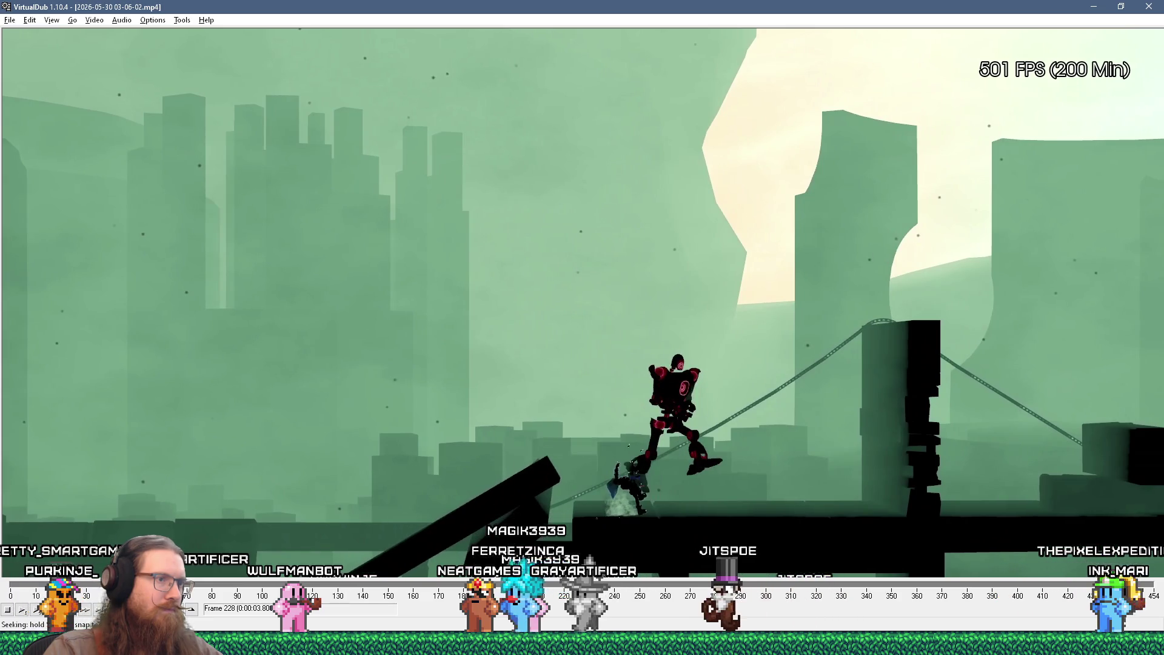
drag(576, 584, 325, 584)
drag(388, 623, 542, 626)
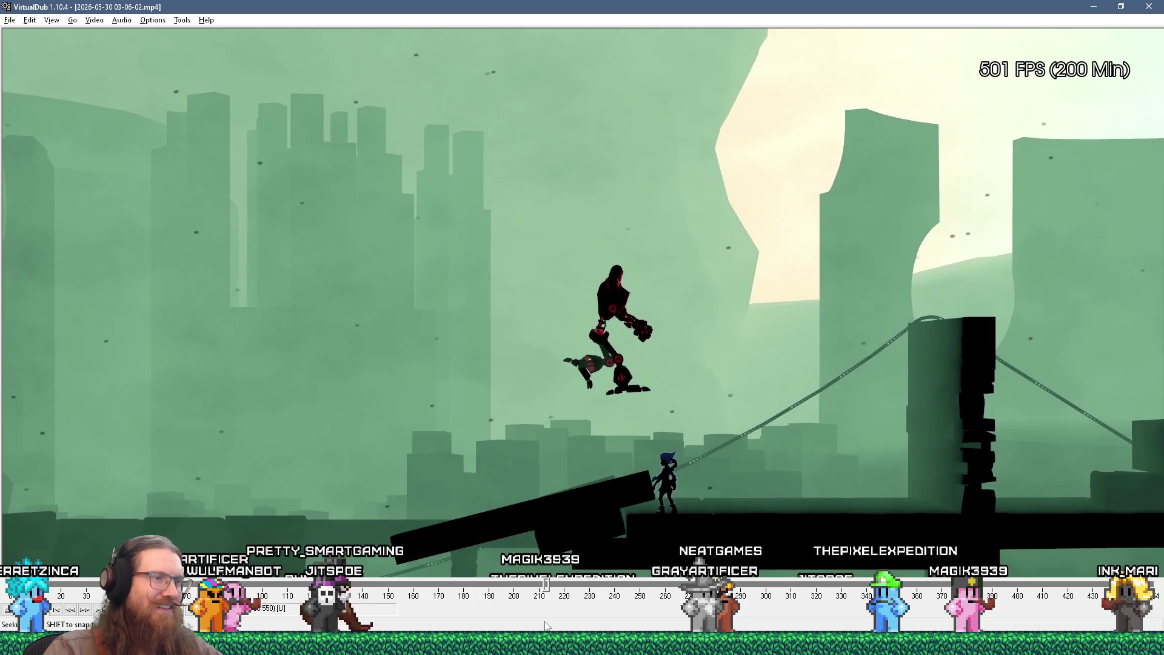
mouse_move(507, 624)
mouse_down()
mouse_move(426, 625)
mouse_move(855, 629)
mouse_up()
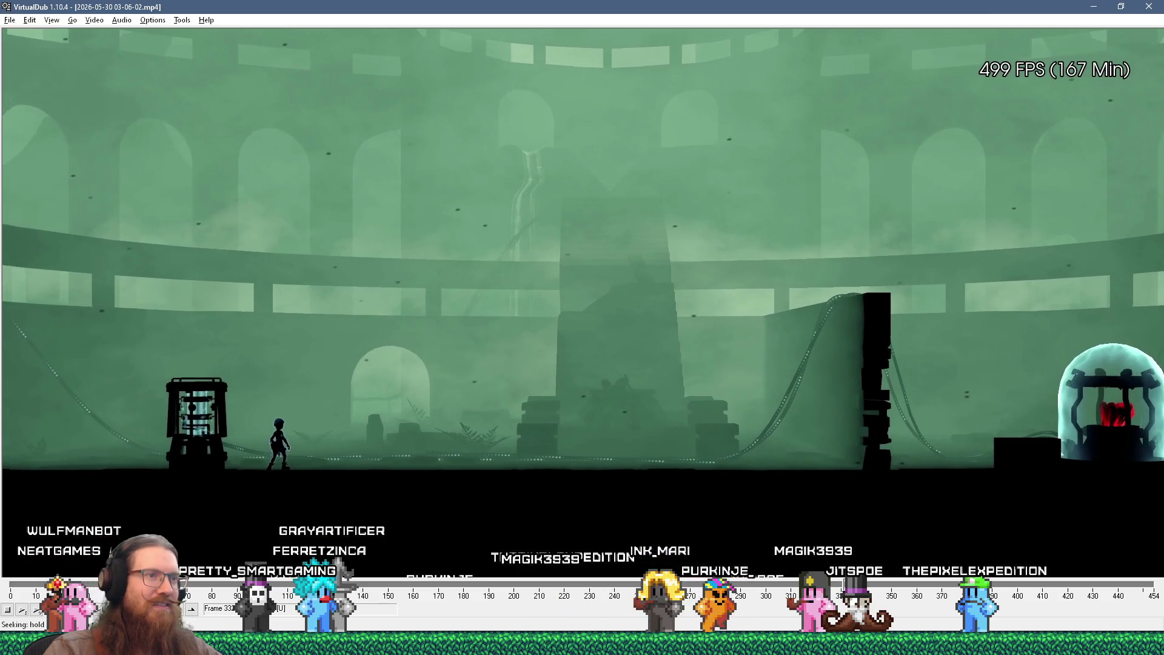
click(1149, 6)
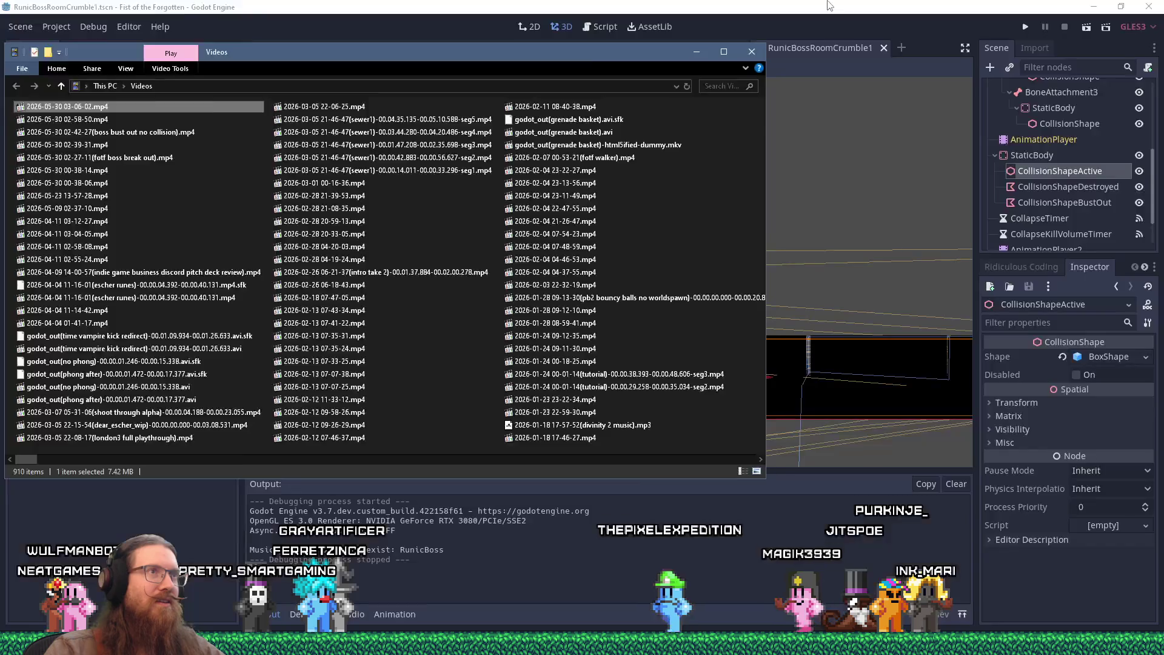
click(767, 90)
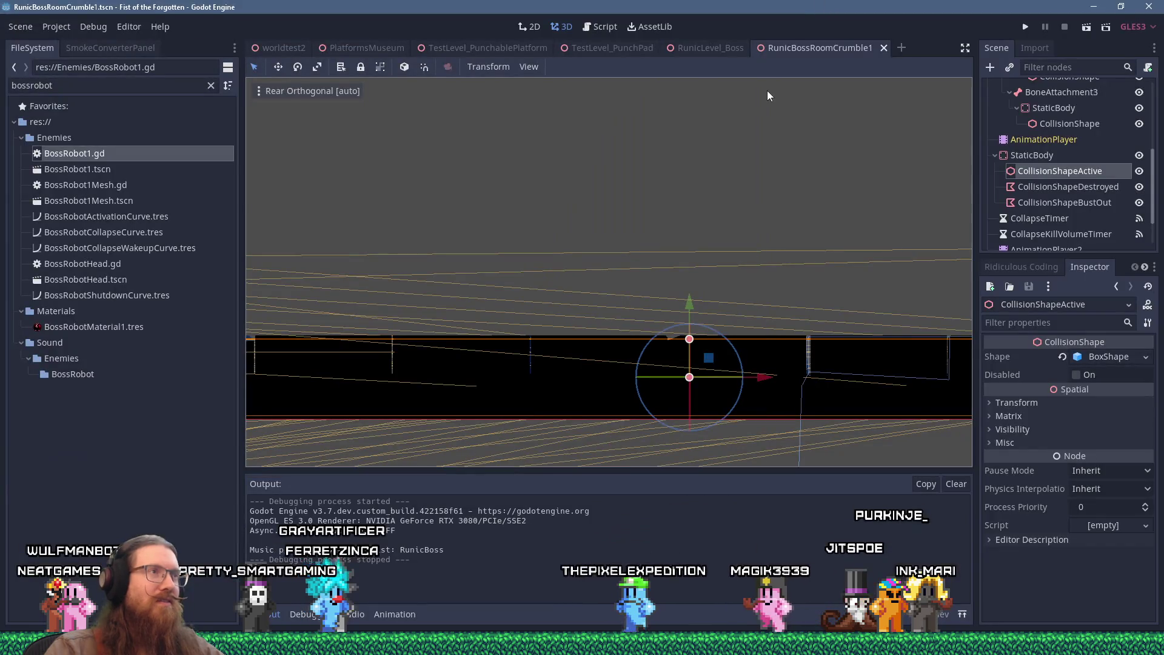
Step: Open BossRobot1.gd and search the script for 'startmoving'
click(605, 28)
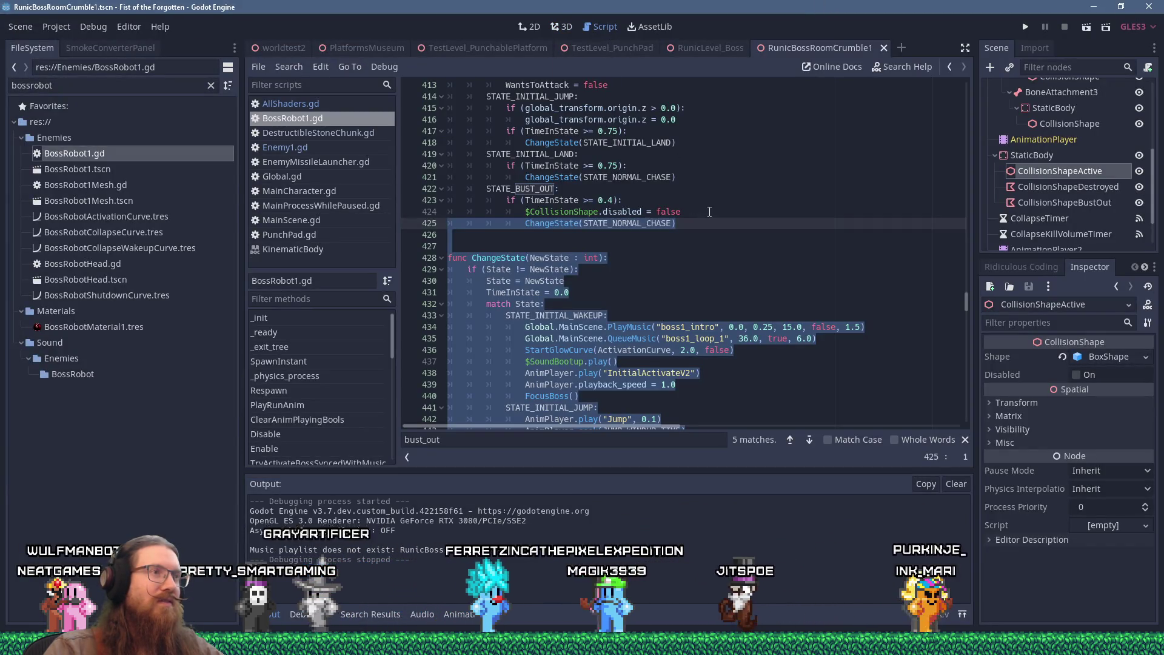
click(710, 212)
scroll(720, 252, up, 2)
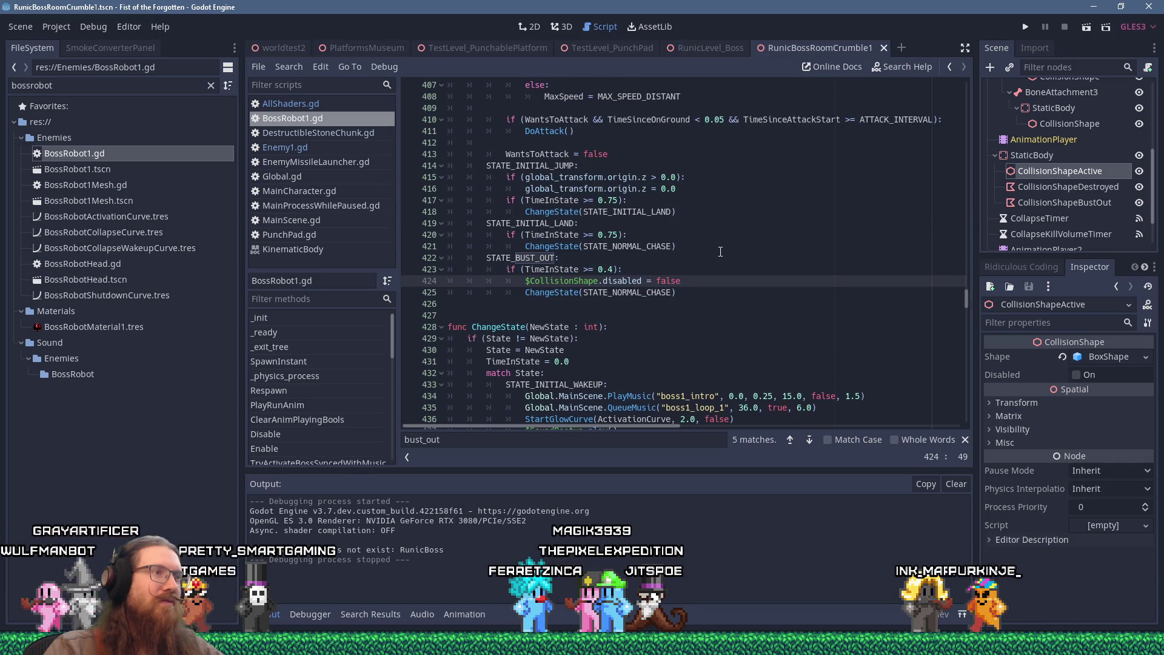
scroll(720, 251, up, 3)
key(ctrl+f)
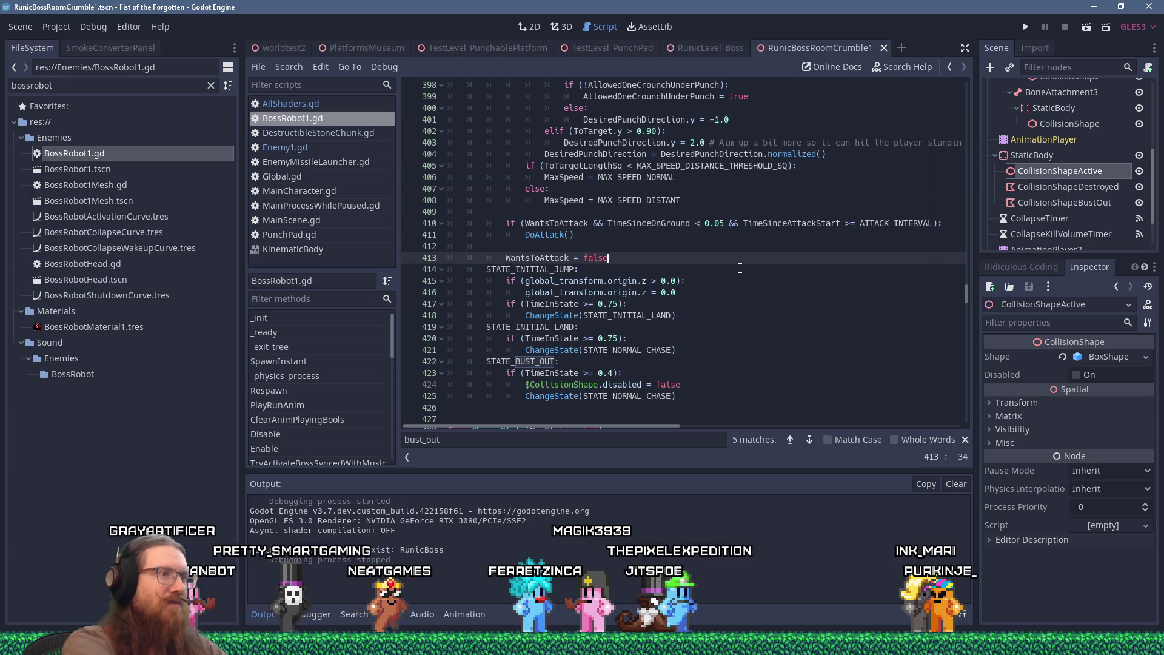
text(start_)
key(BackSpace)
text(moving()
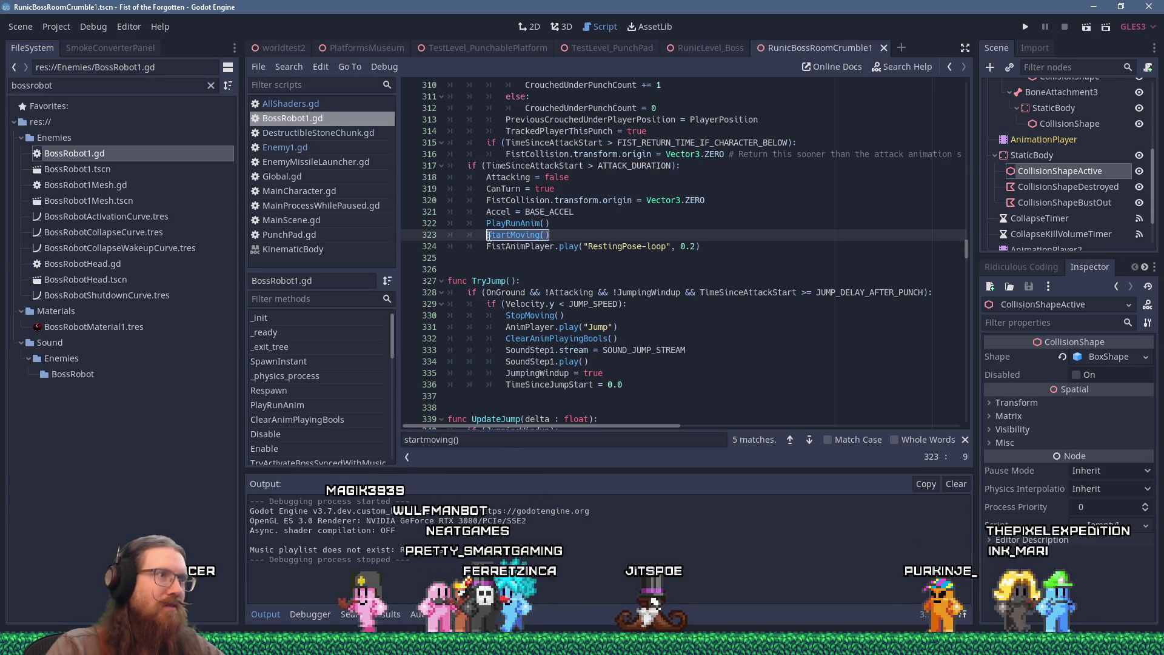
Step: Step through the matches to the bust-out state and delete its StartMoving() line
right_click(504, 235)
key(F3)
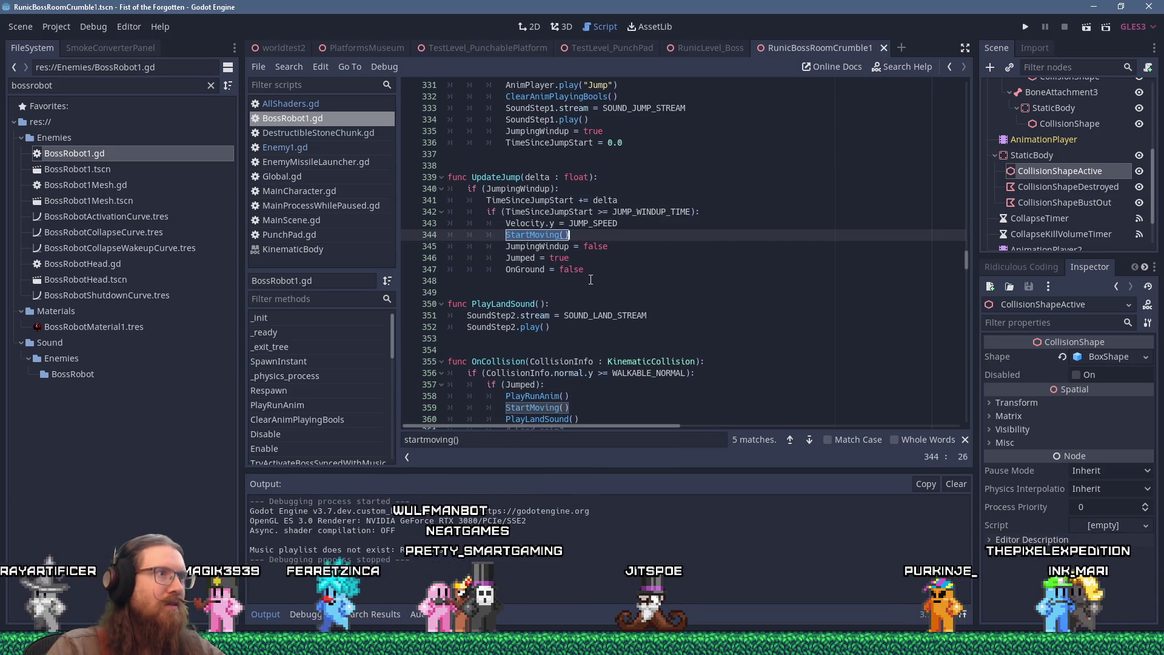
key(F3)
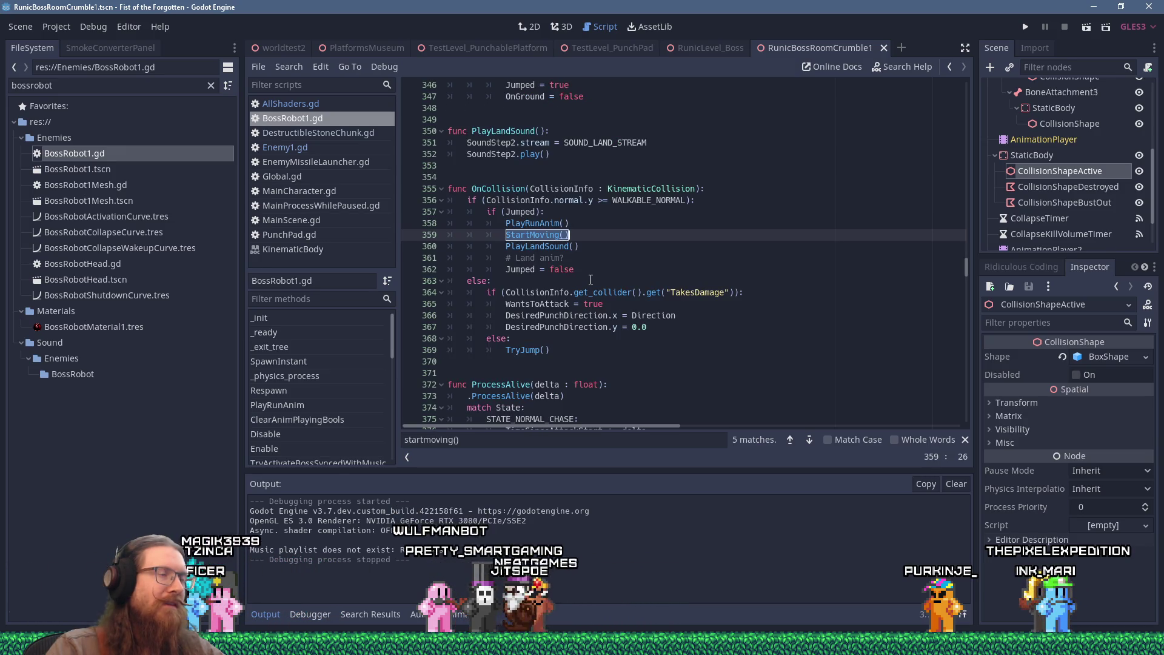
key(F3)
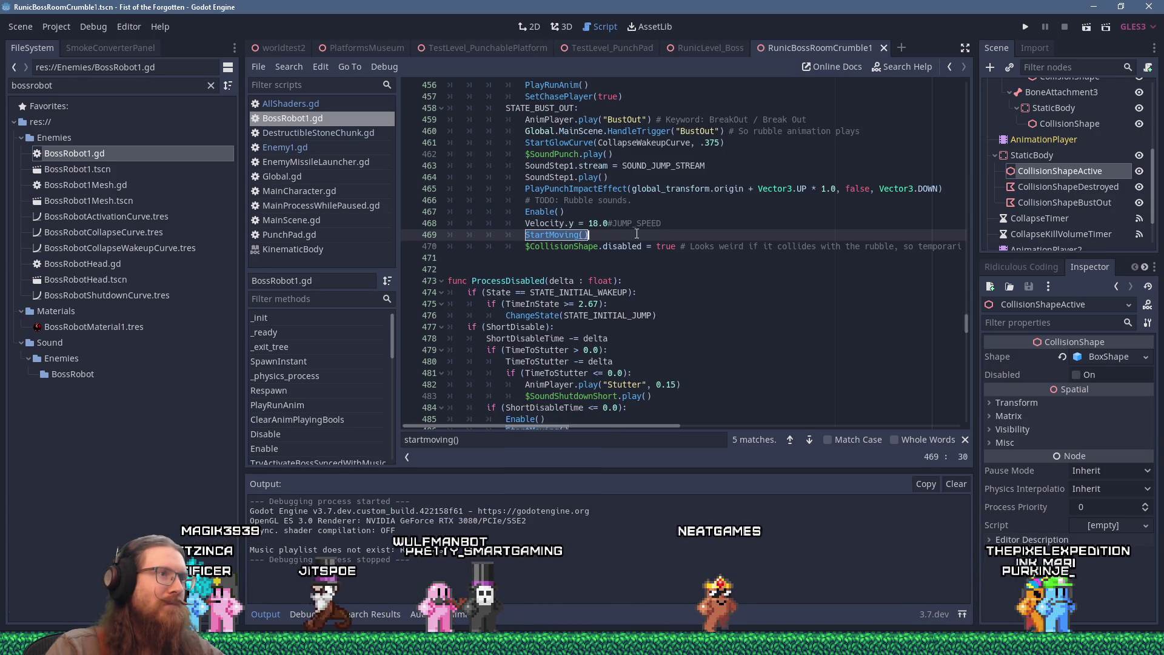
shift+click(683, 226)
key(Delete)
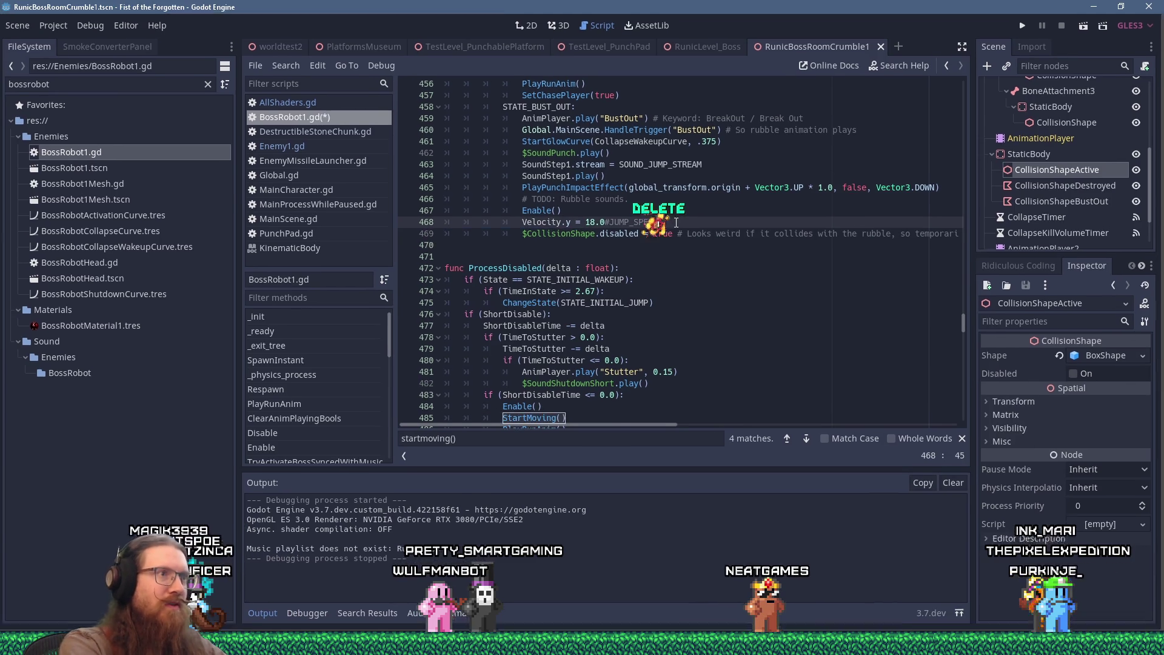
Step: Search the script for 'state_bust_out'
click(710, 179)
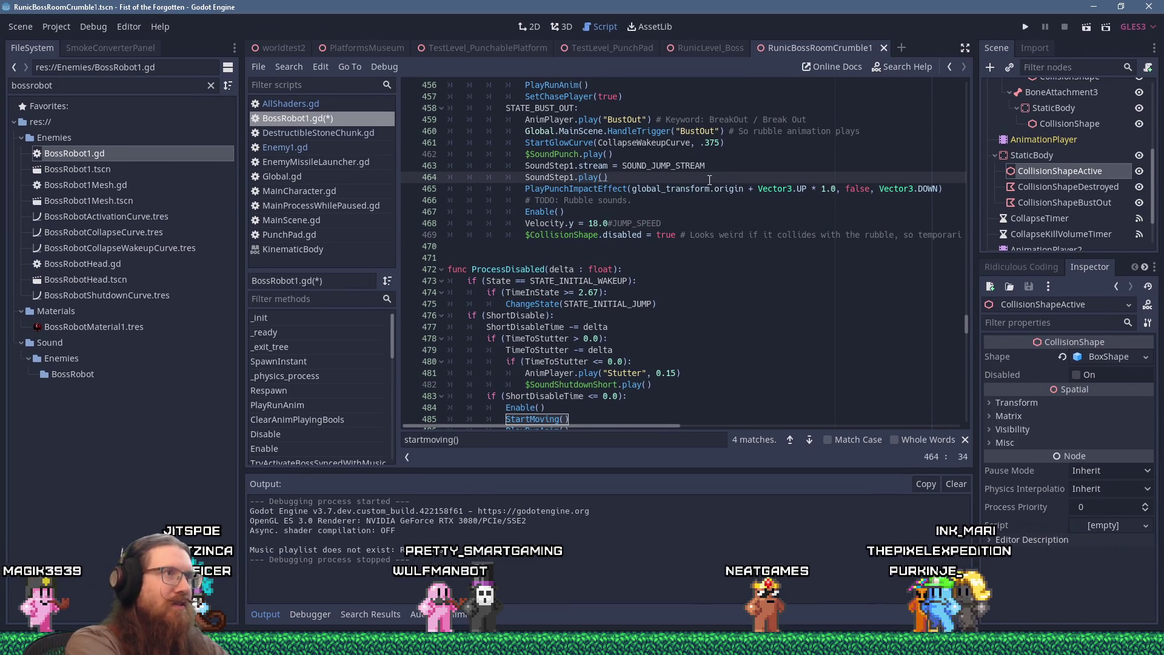
key(ctrl+f)
text(sta)
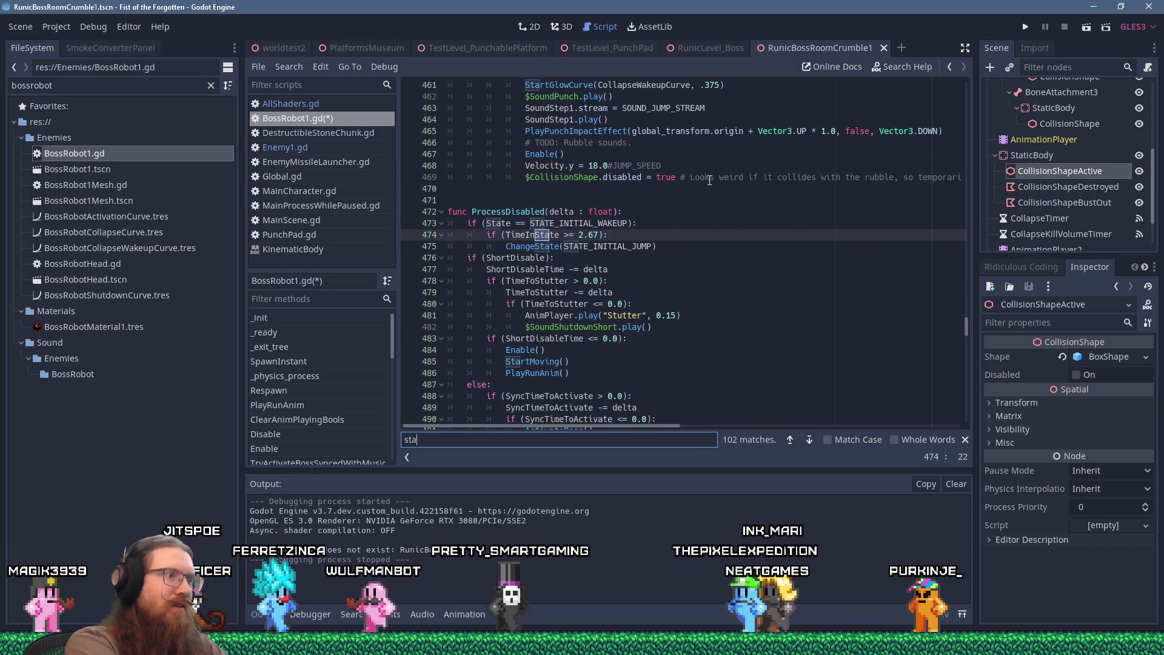
text(te_bust_out)
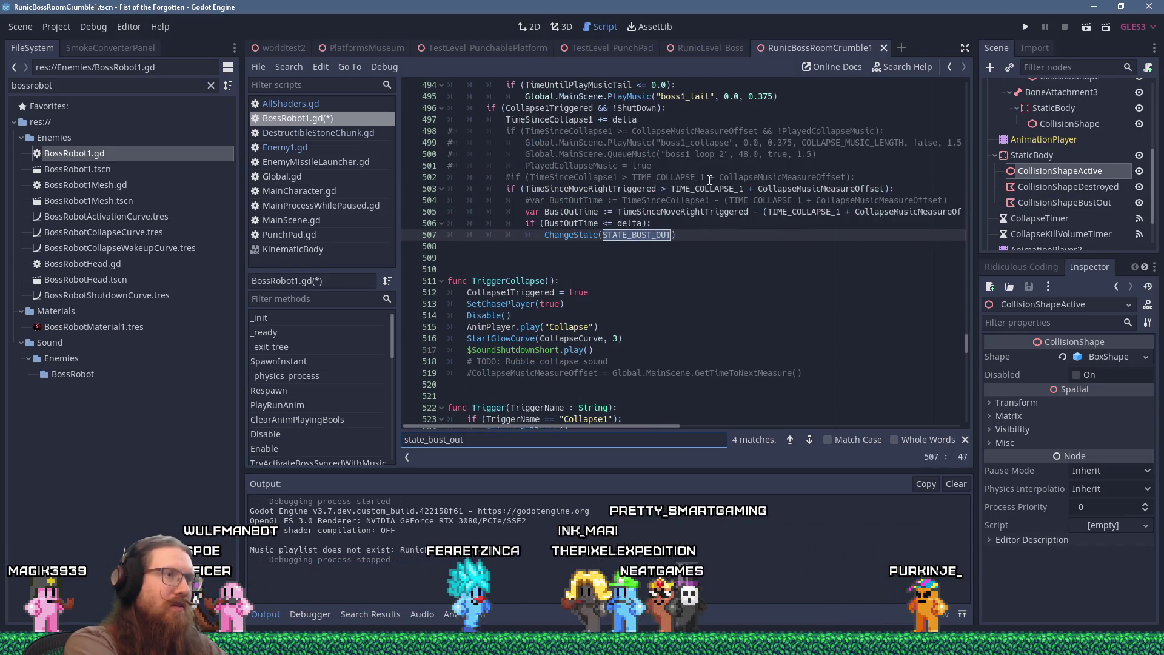
Step: Step through the STATE_BUST_OUT matches and scroll down to the STATE_NORMAL_CHASE case
key(Return)
key(Return)
key(Return)
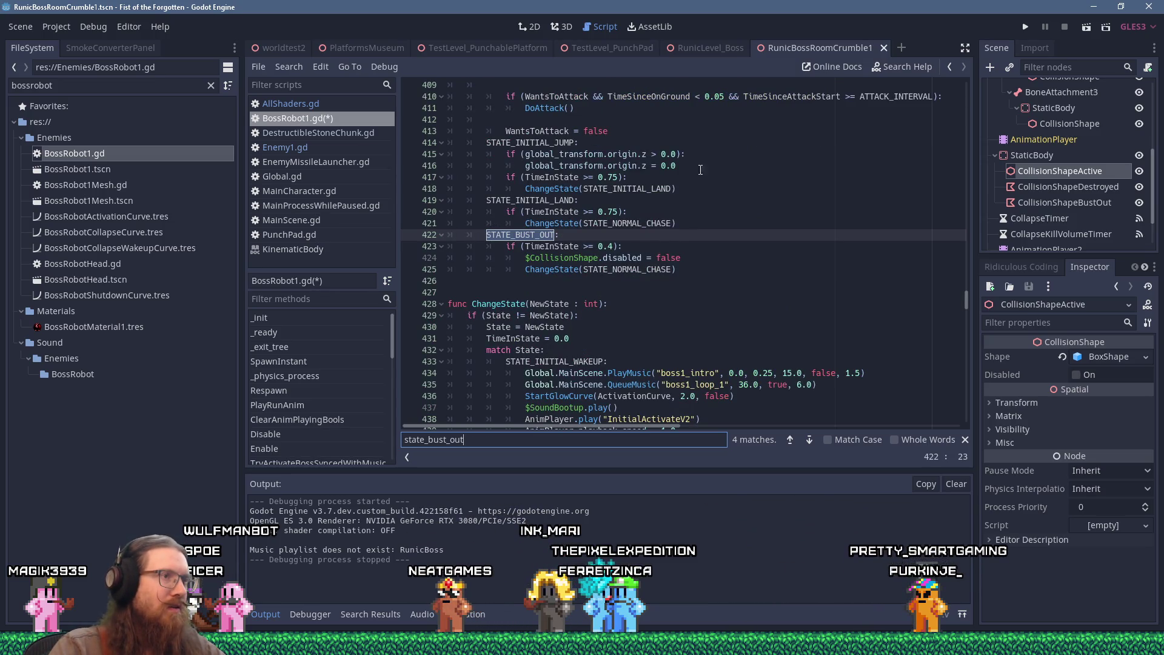
click(678, 270)
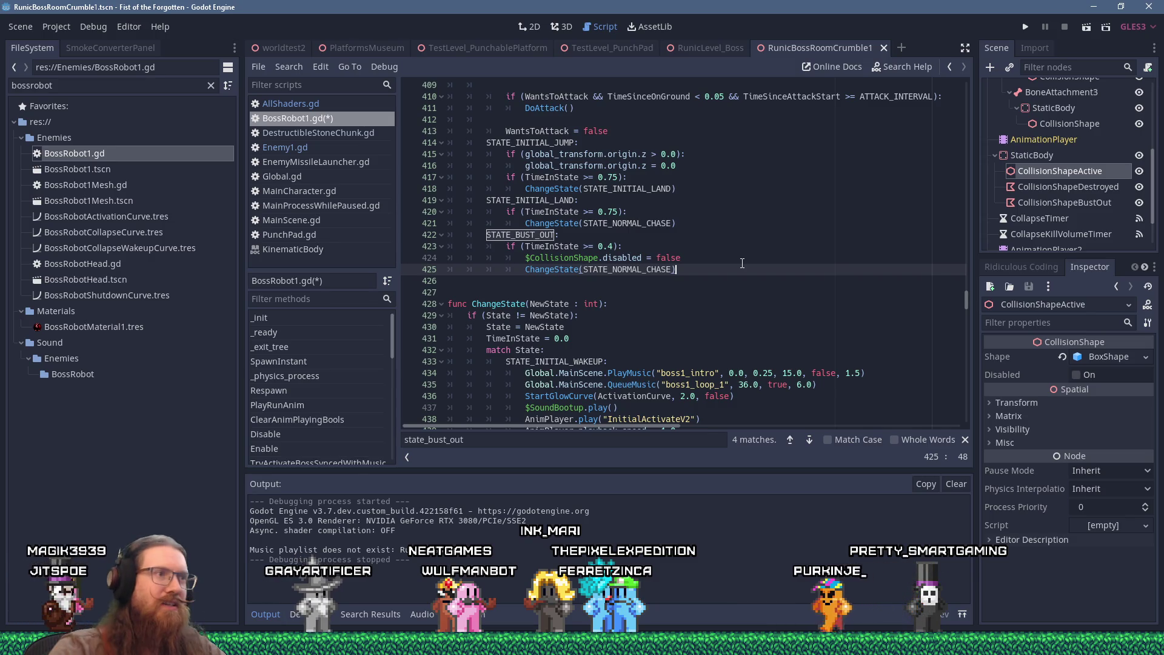
scroll(555, 275, down, 2)
click(554, 235)
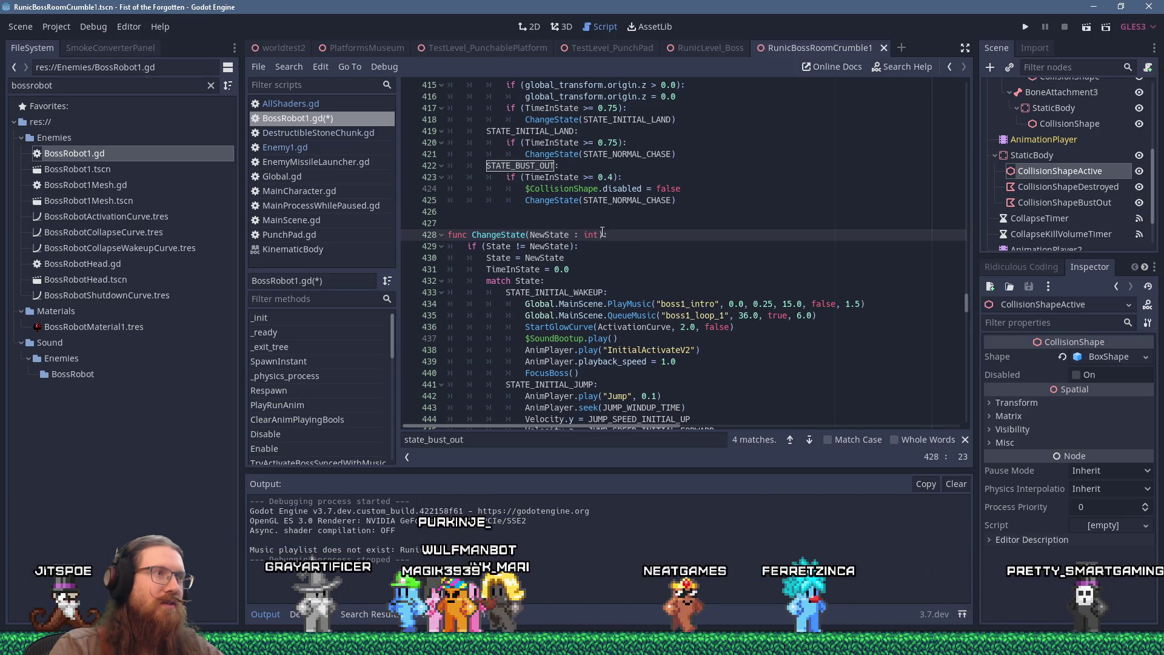
scroll(602, 230, down, 2)
scroll(601, 232, down, 3)
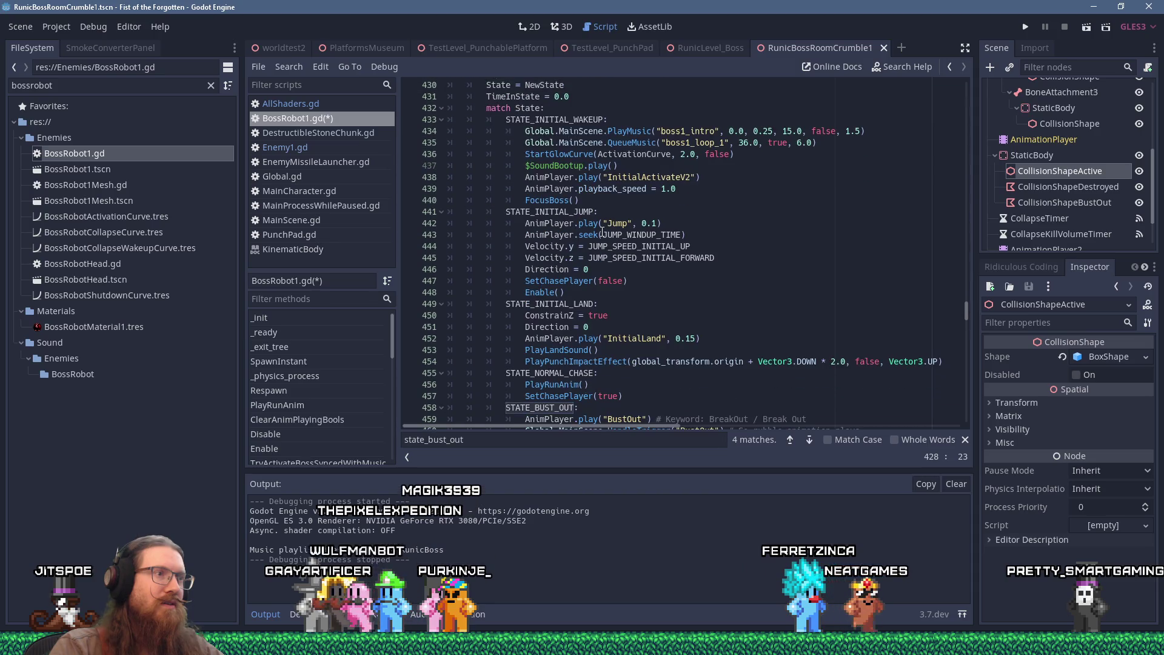
scroll(602, 231, down, 2)
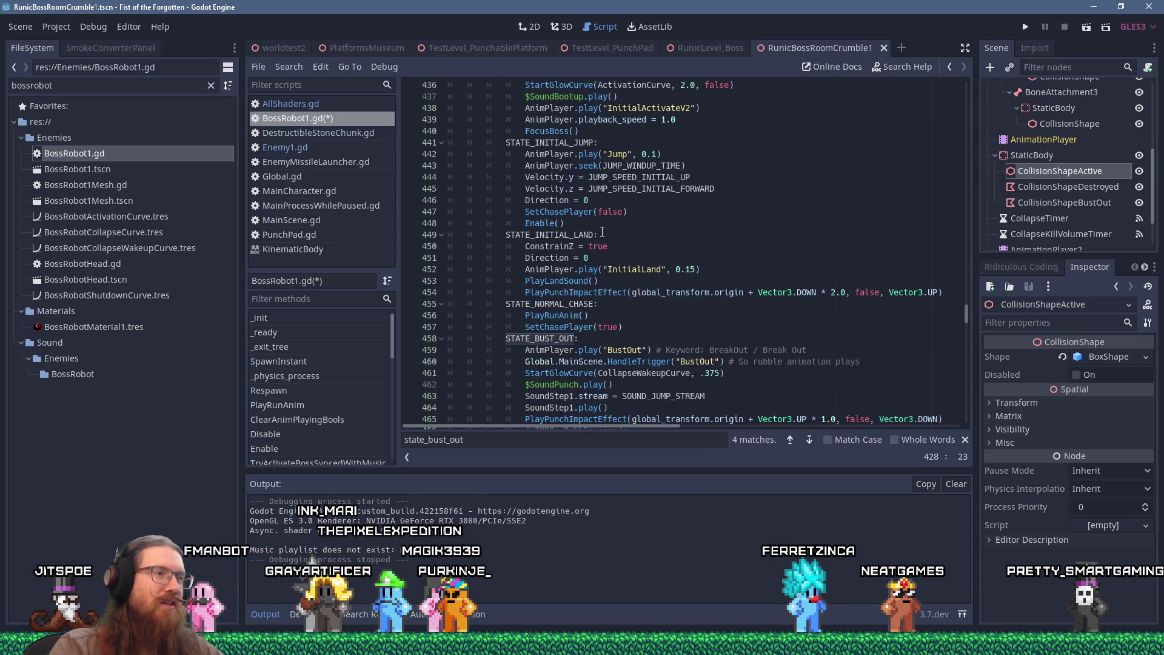
scroll(602, 232, down, 3)
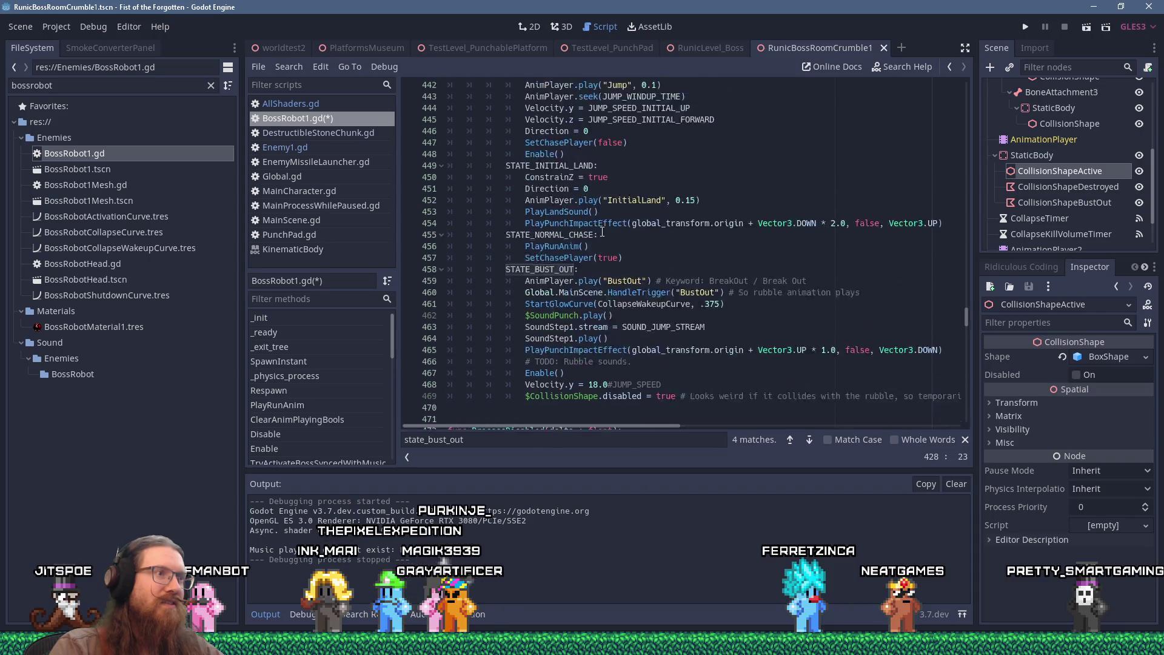
click(637, 213)
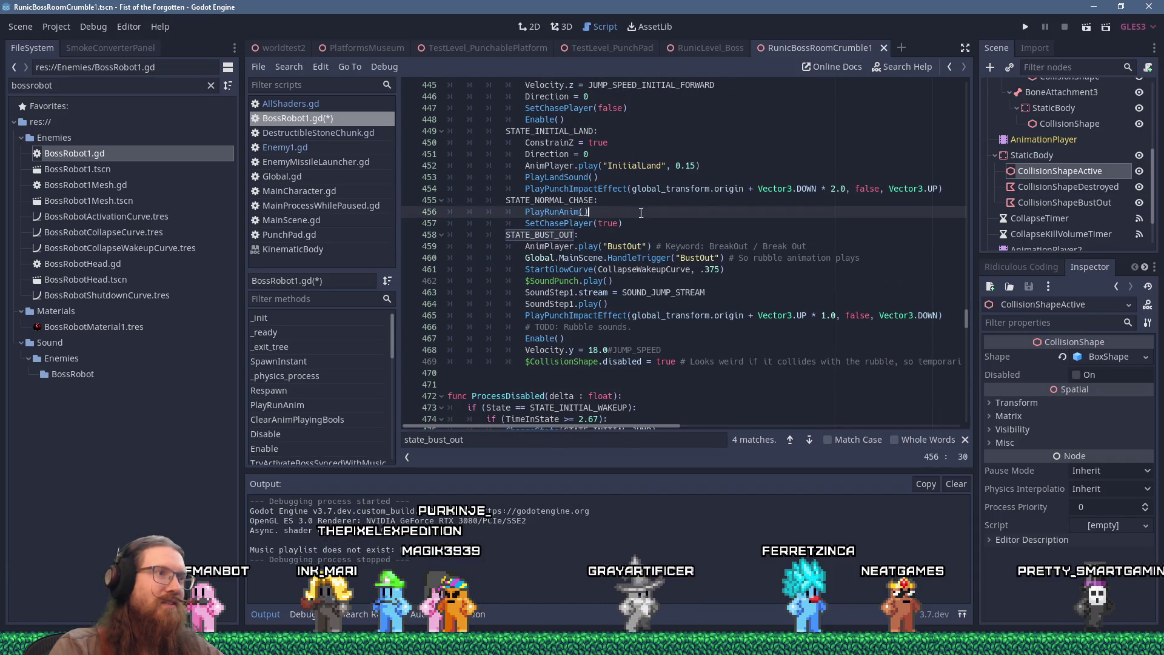
Step: Paste StartMoving() on a new line after SetChasePlayer(true) and save BossRobot1.gd
click(687, 225)
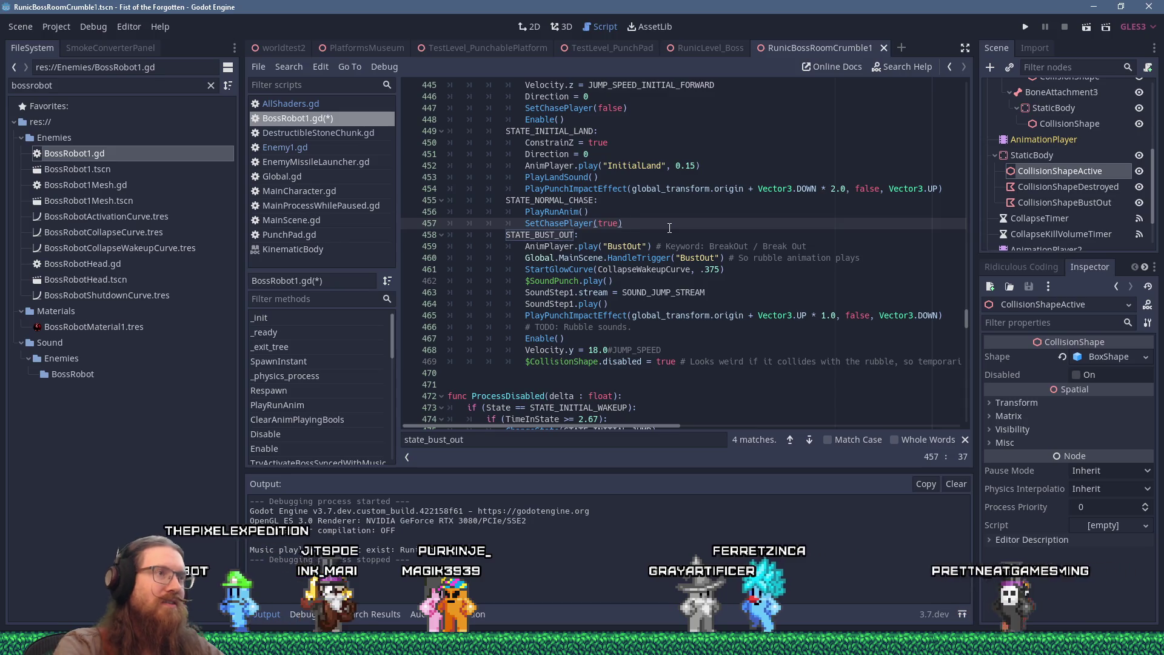
key(Return)
text(StartMoving())
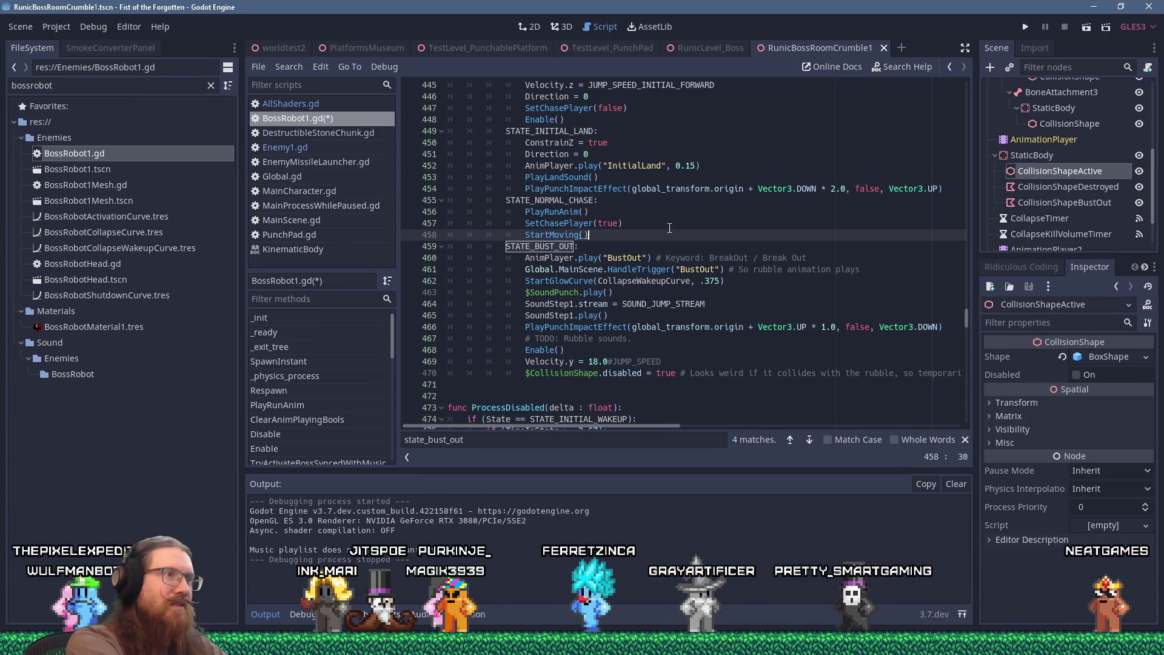
key(ctrl+s)
Step: Review the STATE_NORMAL_CHASE lines, then launch the game with F5 to playtest
click(655, 204)
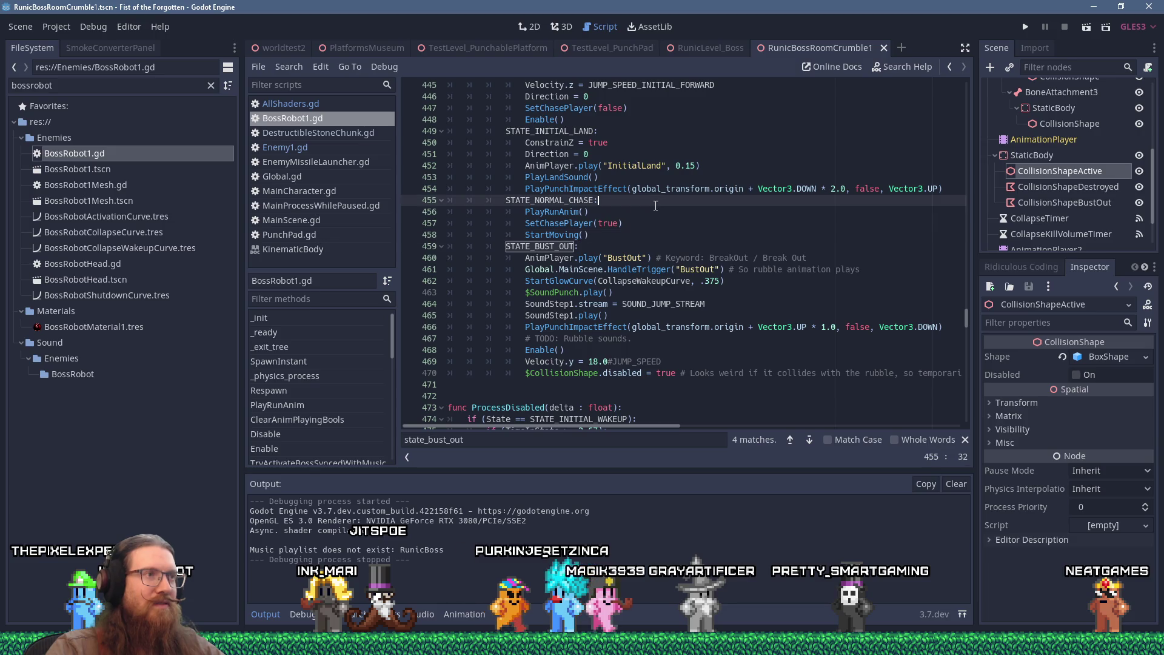
drag(494, 201, 658, 207)
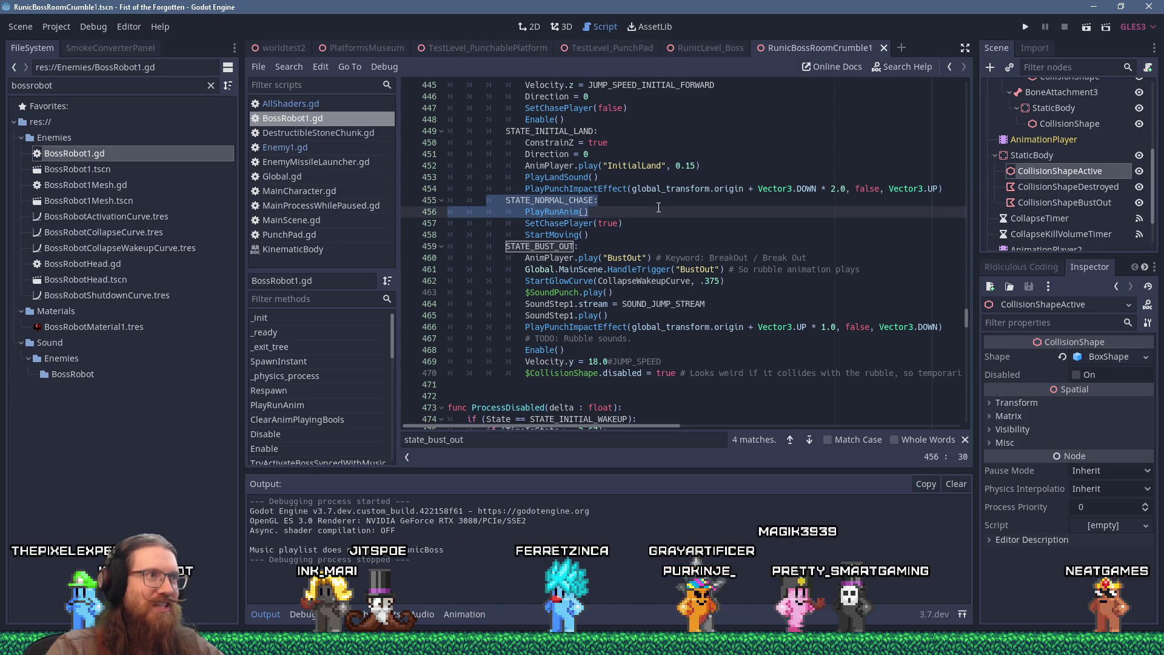
key(Down)
key(Down)
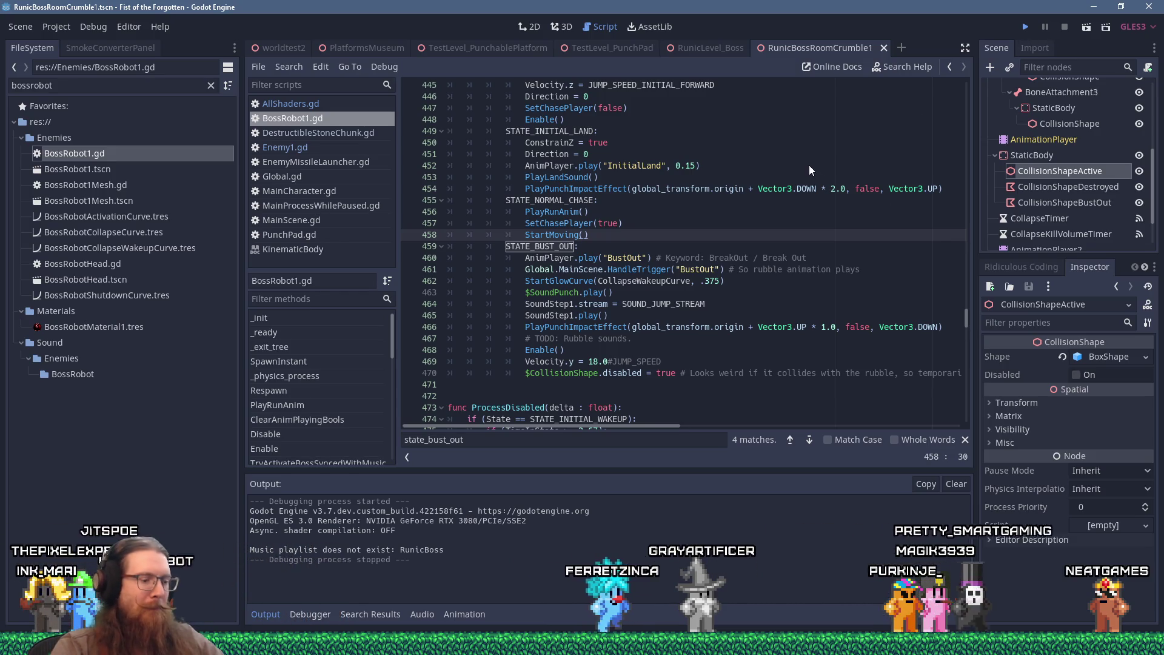
key(F5)
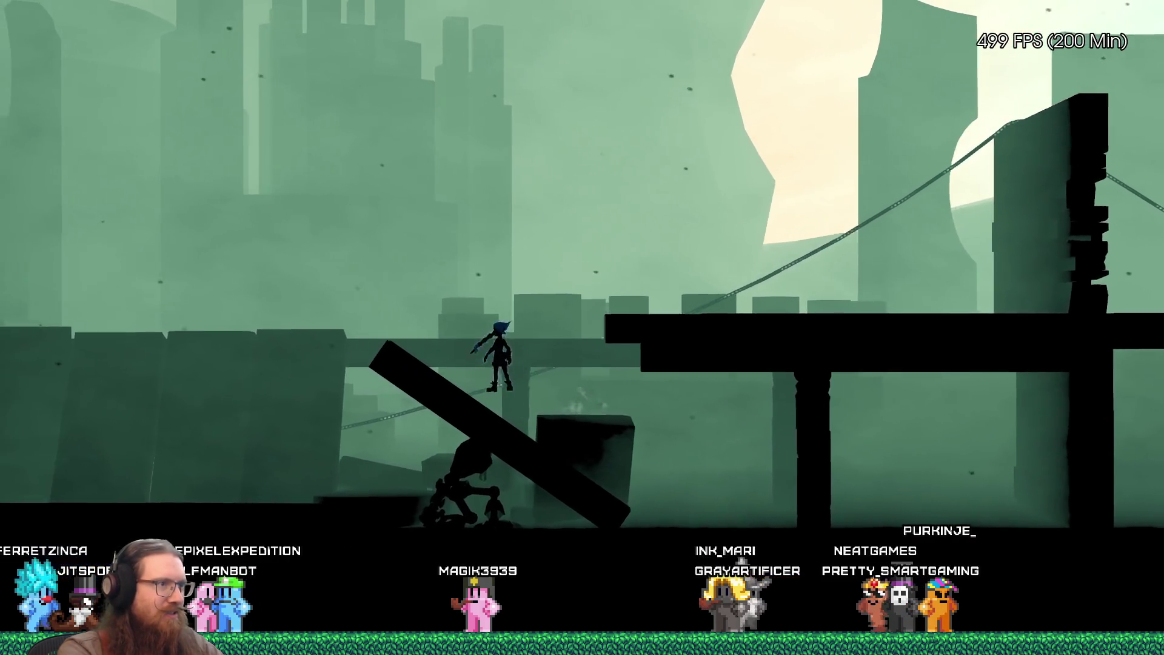
Step: Run and jump around the platforms and glass dome near the robot, then start typing quit in the console
key(space)
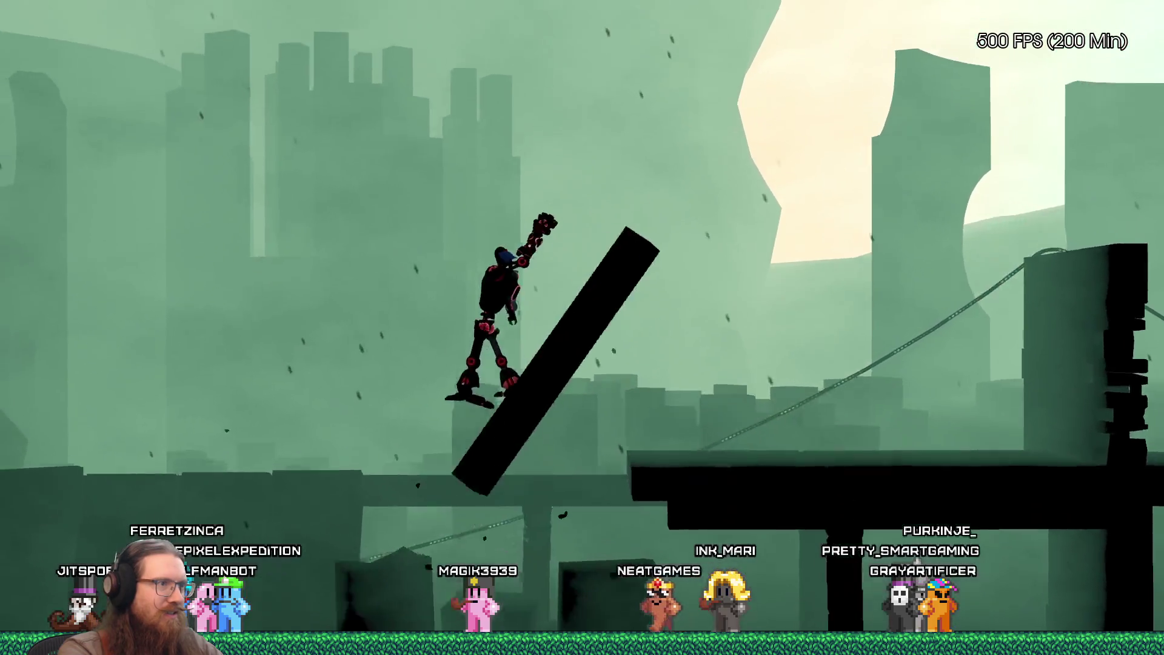
key(space)
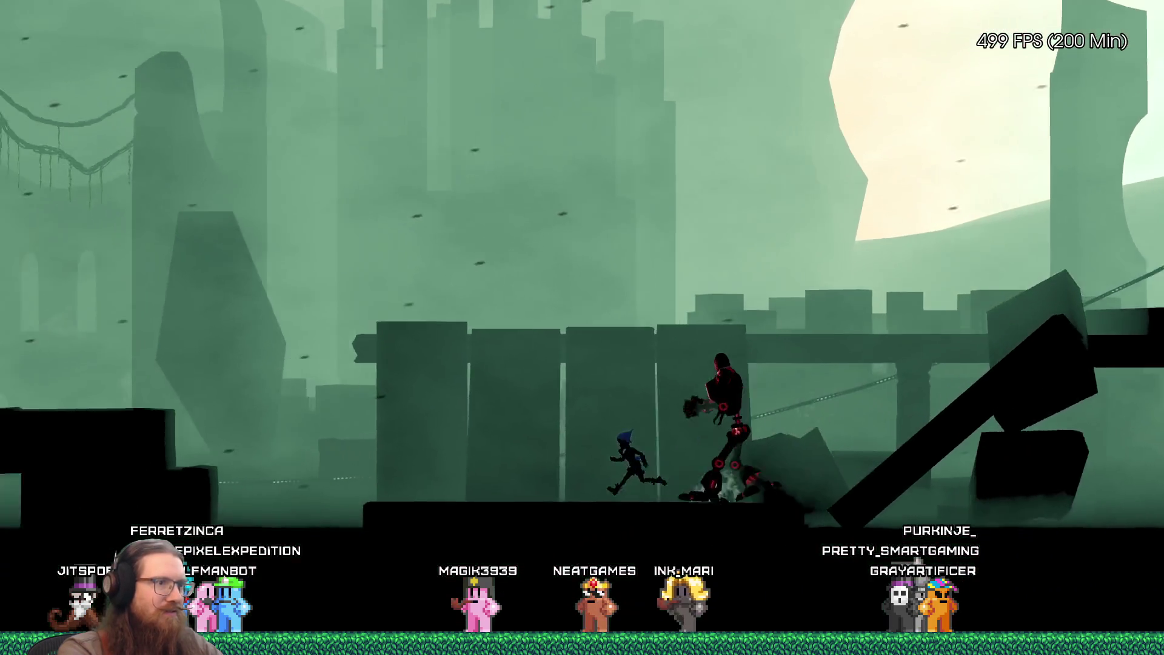
key(space)
key(Left)
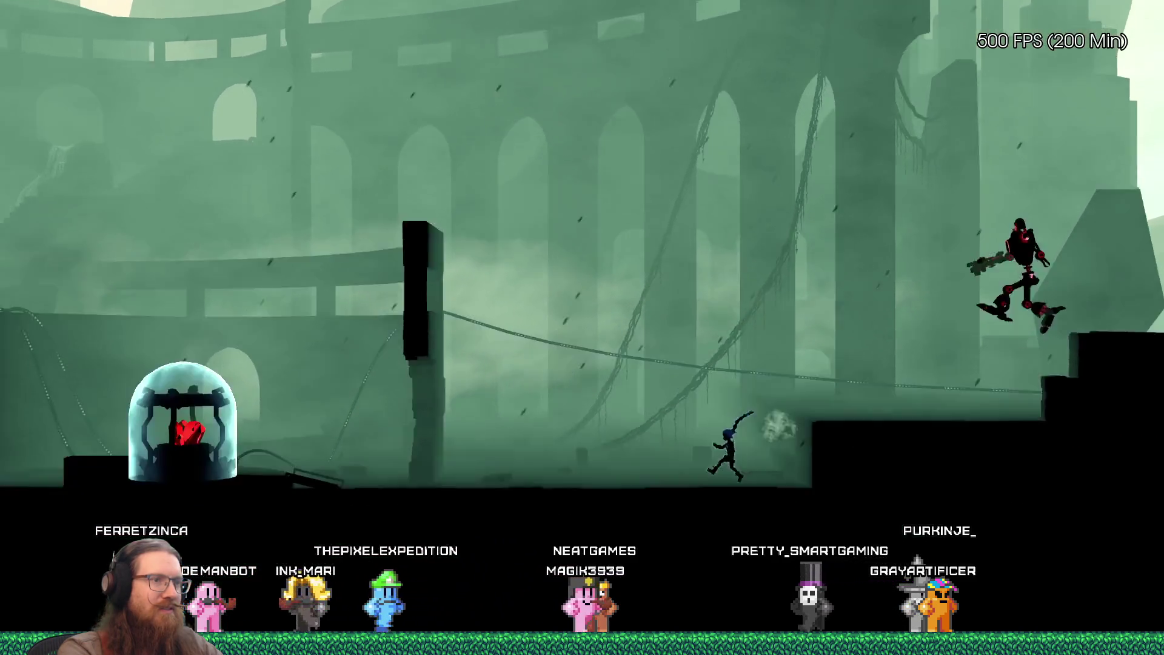
key(space)
key(Left)
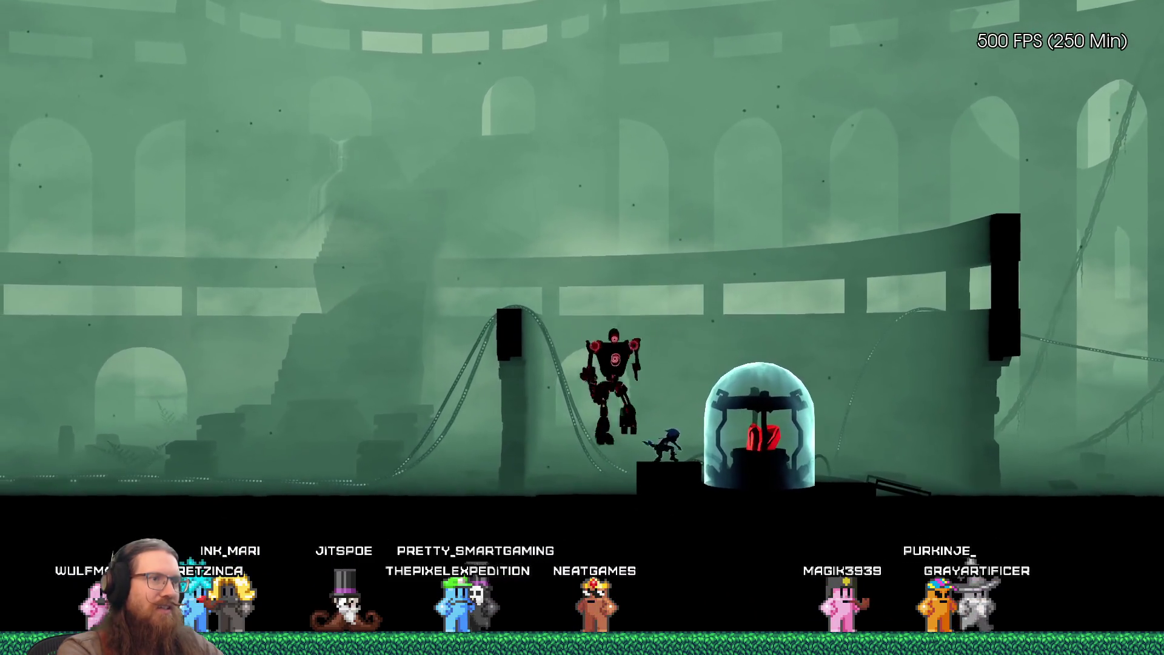
key(Right)
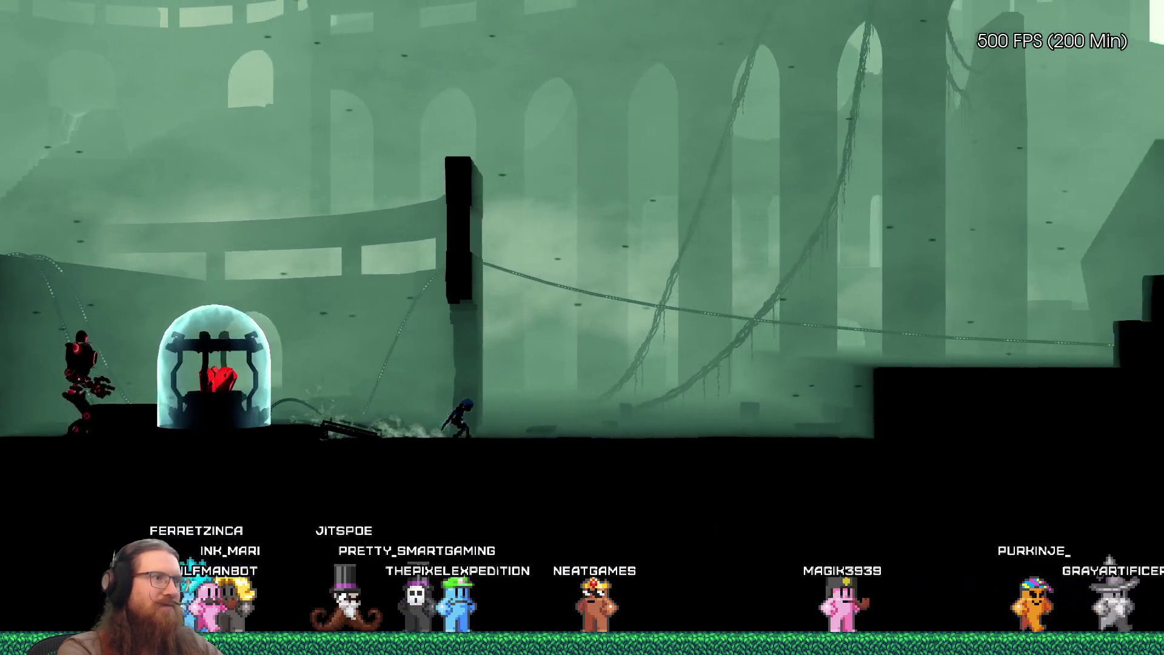
key(grave)
text(qu)
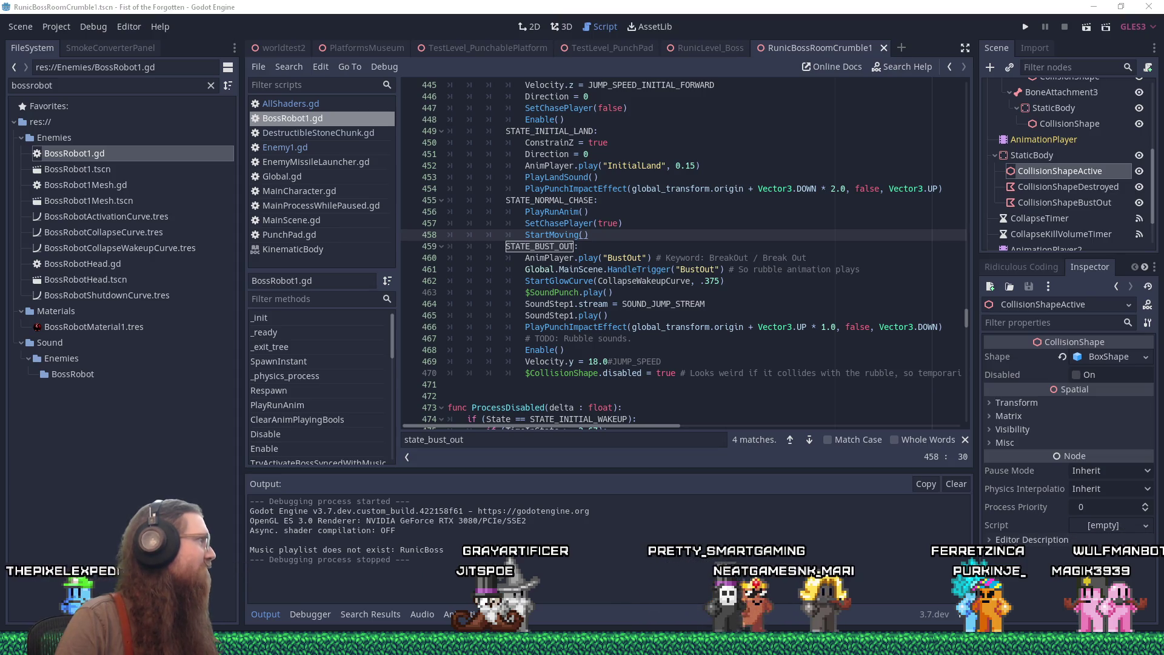
Step: Return to Godot's BossRobot1.gd, where STATE_NORMAL_CHASE plays the run animation and calls StartMoving()
mouse_move(582, 644)
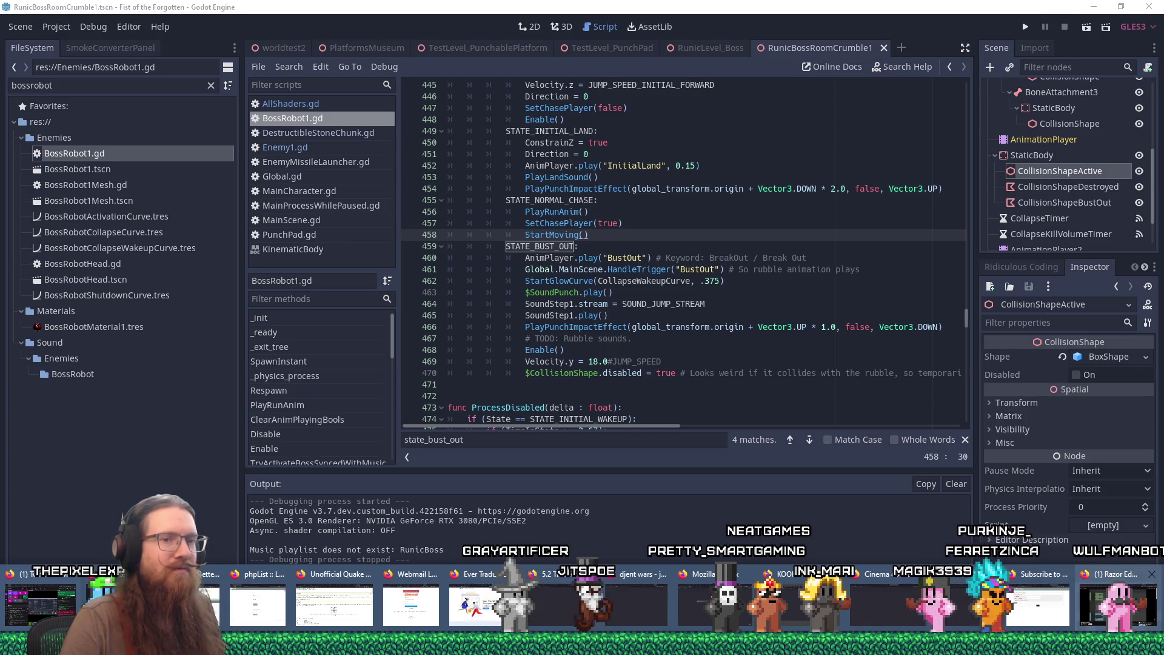
Step: Go to Twitch in Firefox and open the Software and Game Development category
click(1118, 604)
click(725, 38)
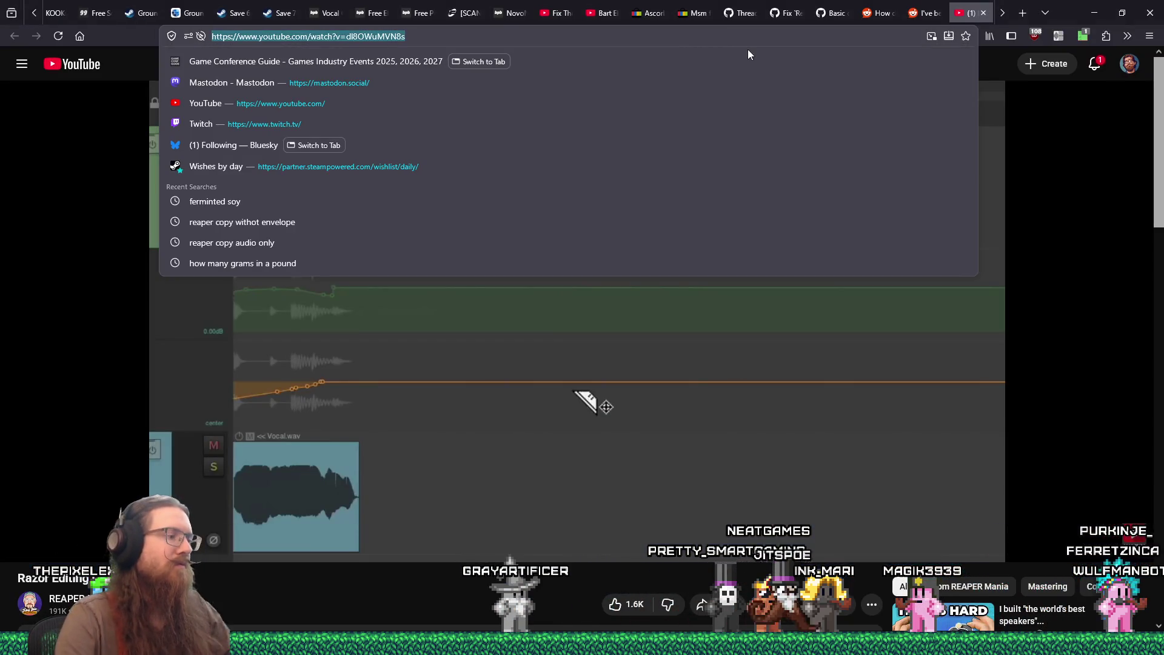
text(twitch)
key(Return)
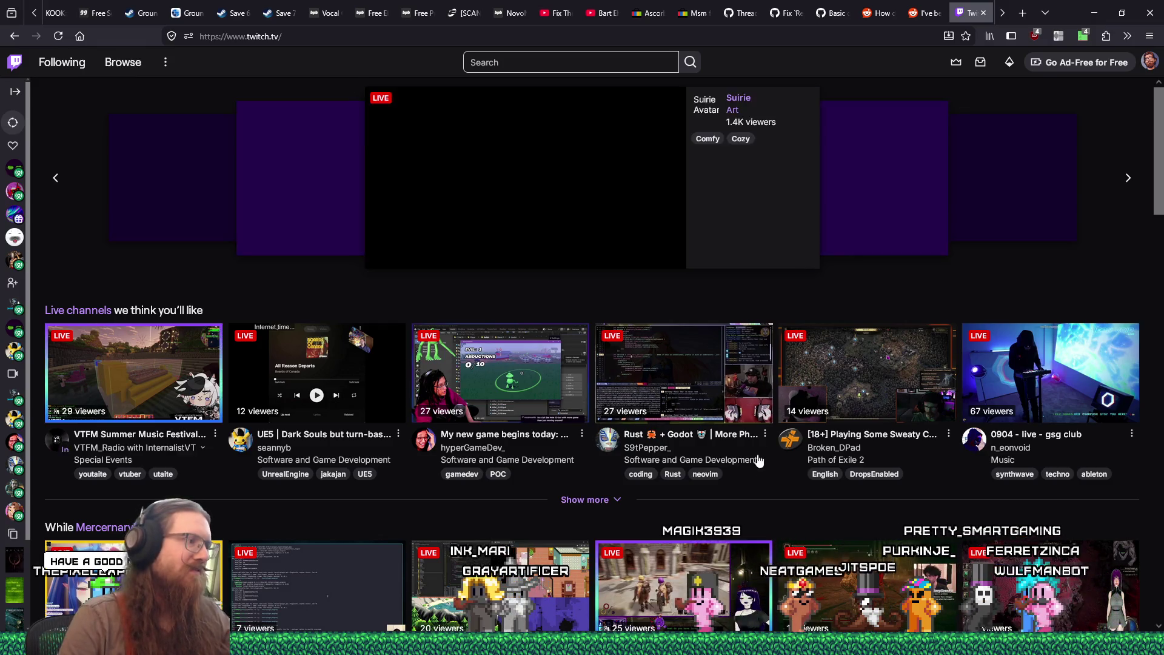
scroll(768, 304, down, 6)
click(88, 382)
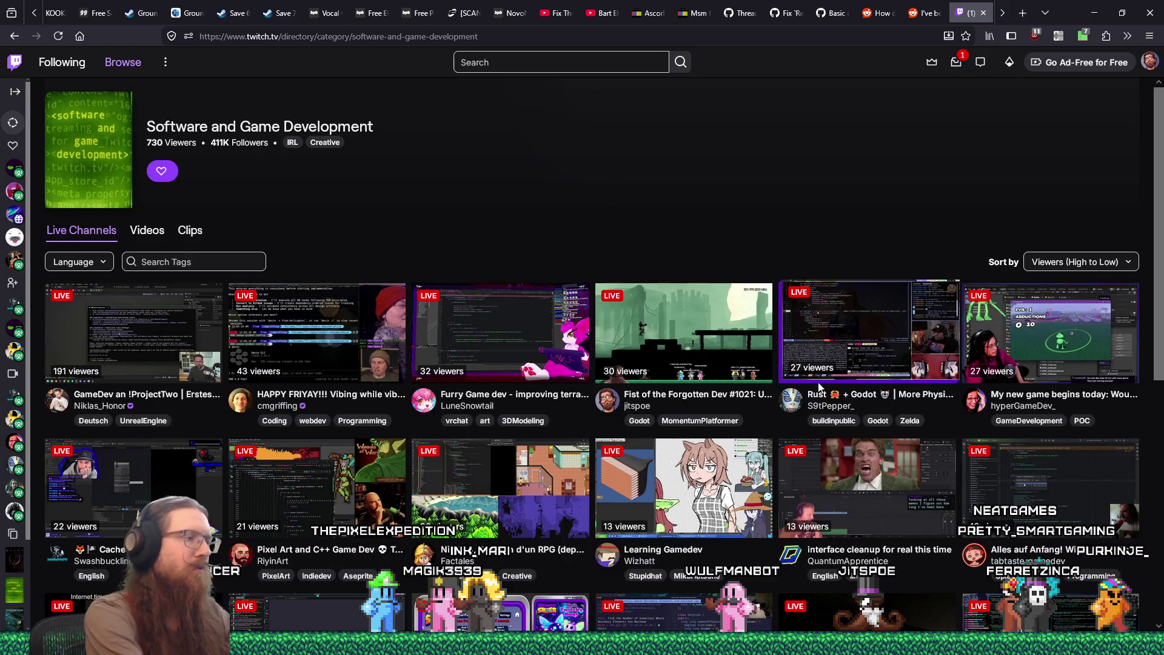
text(e:\documents)
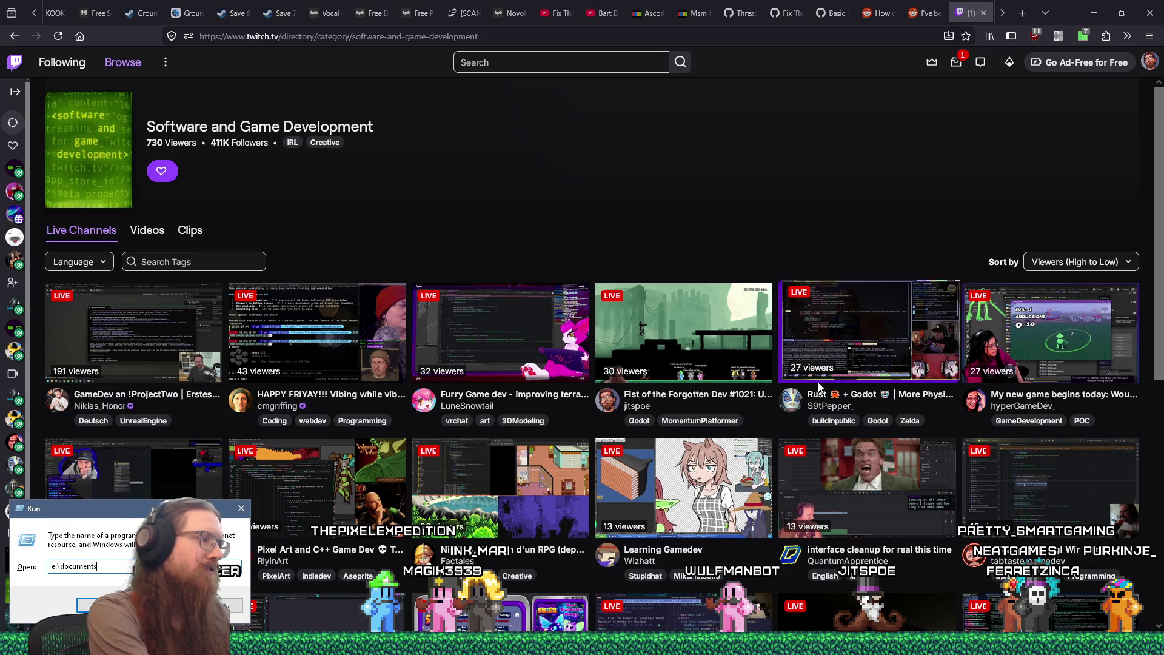
text(ea)
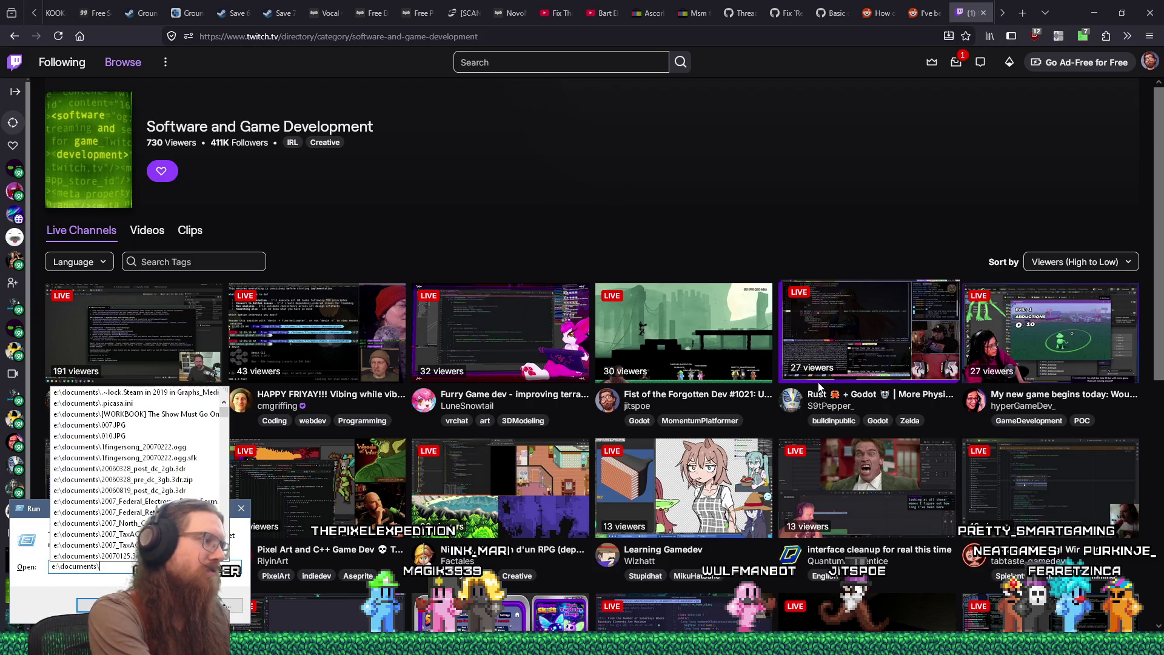
text(per)
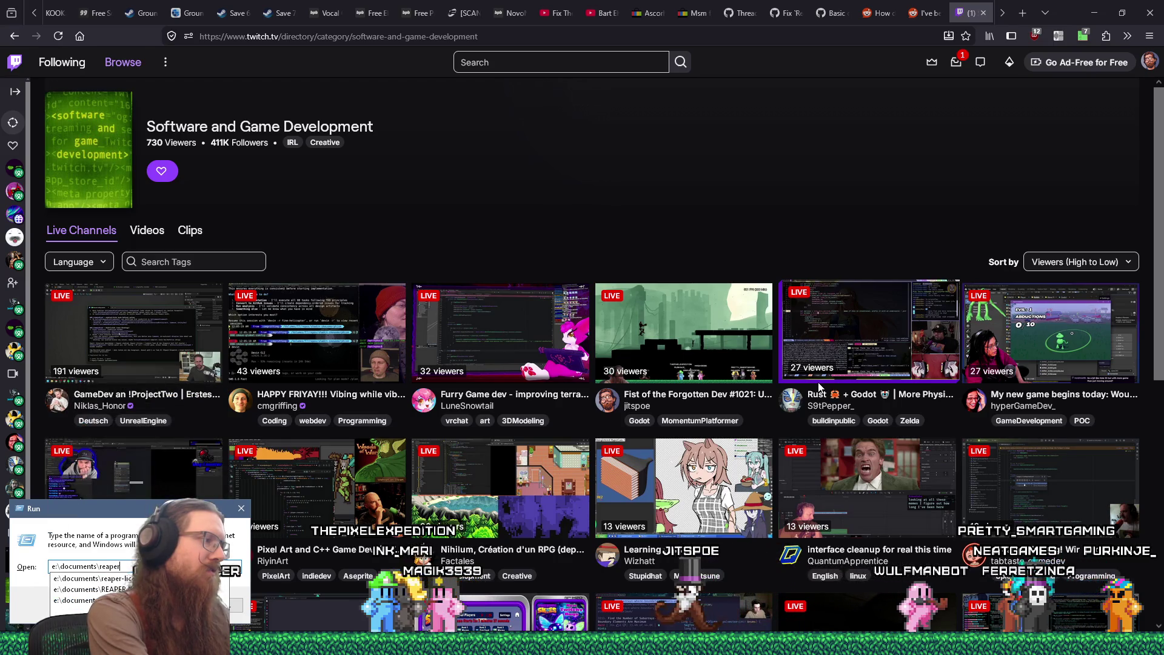
Step: Append a heading on copying or moving objects without envelopes to reaper_notes.txt, then bring up REAPER
key(Return)
key(ctrl+End)
key(Return)
key(Return)
text(Cop)
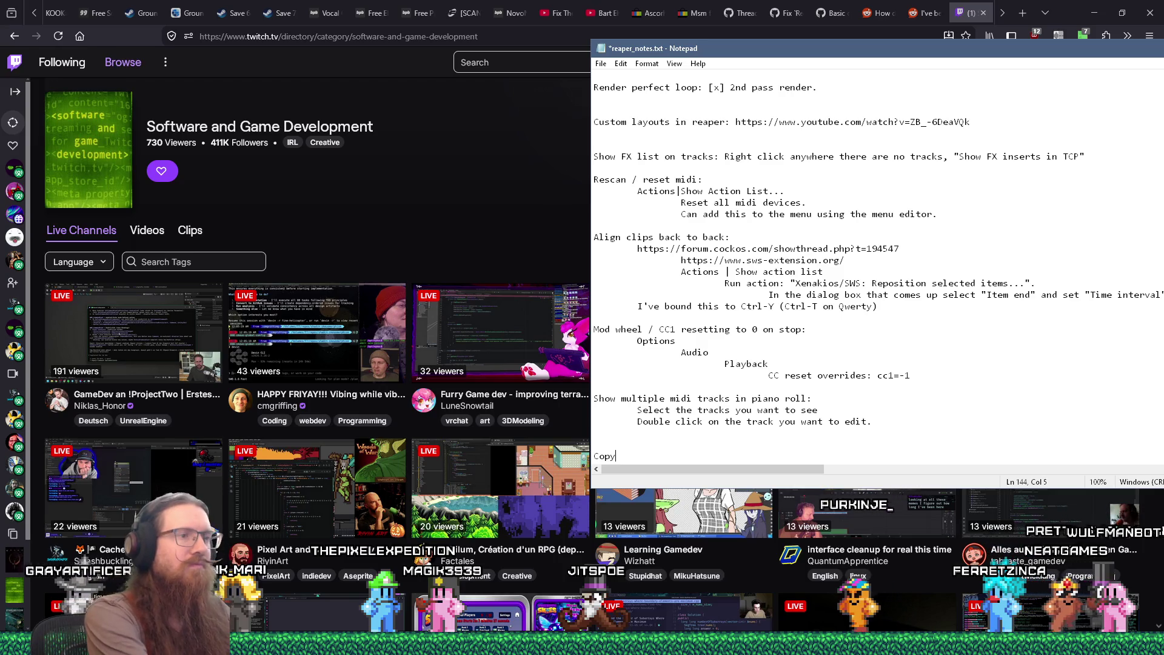
text(y object without envelopes)
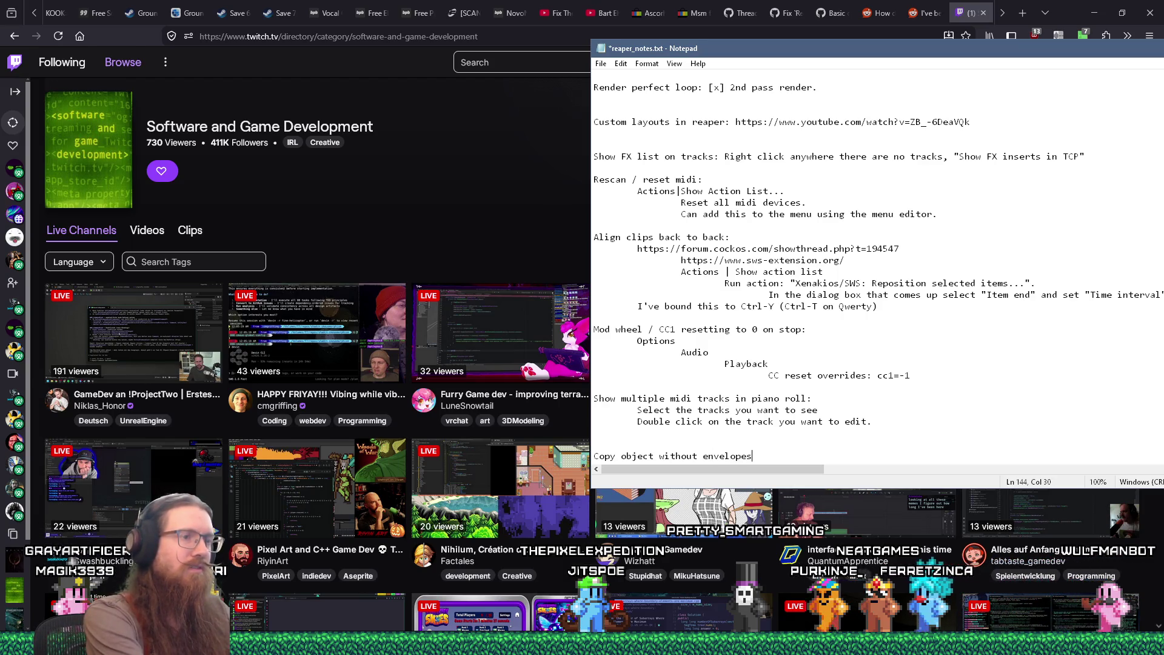
click(654, 456)
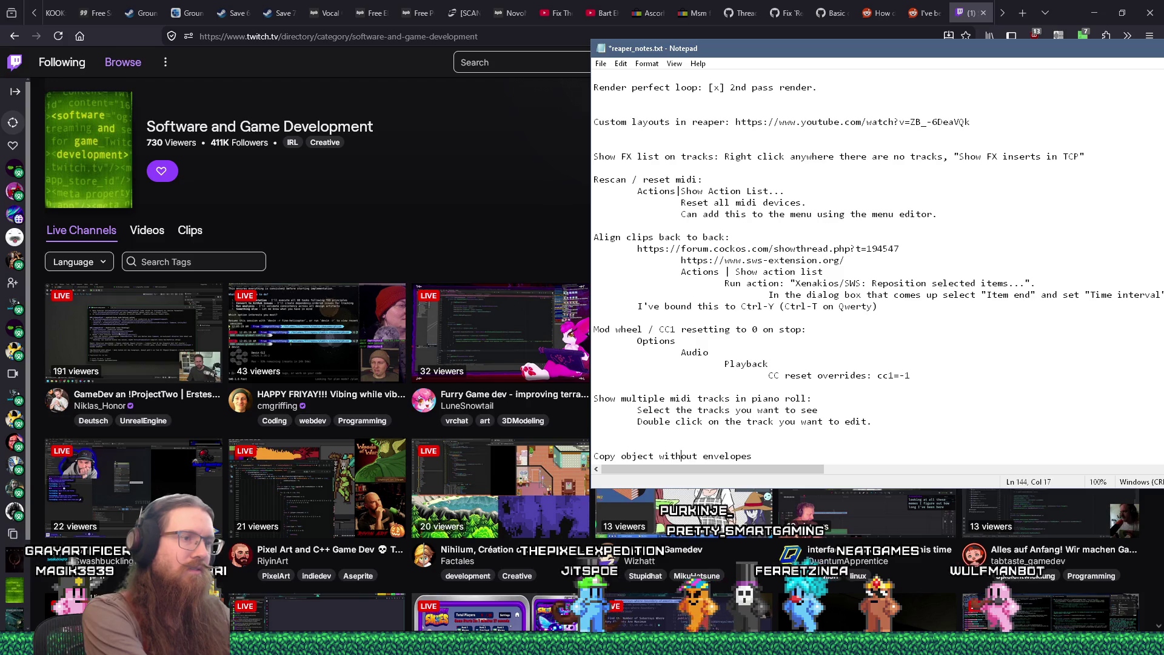
key(End)
text(/ )
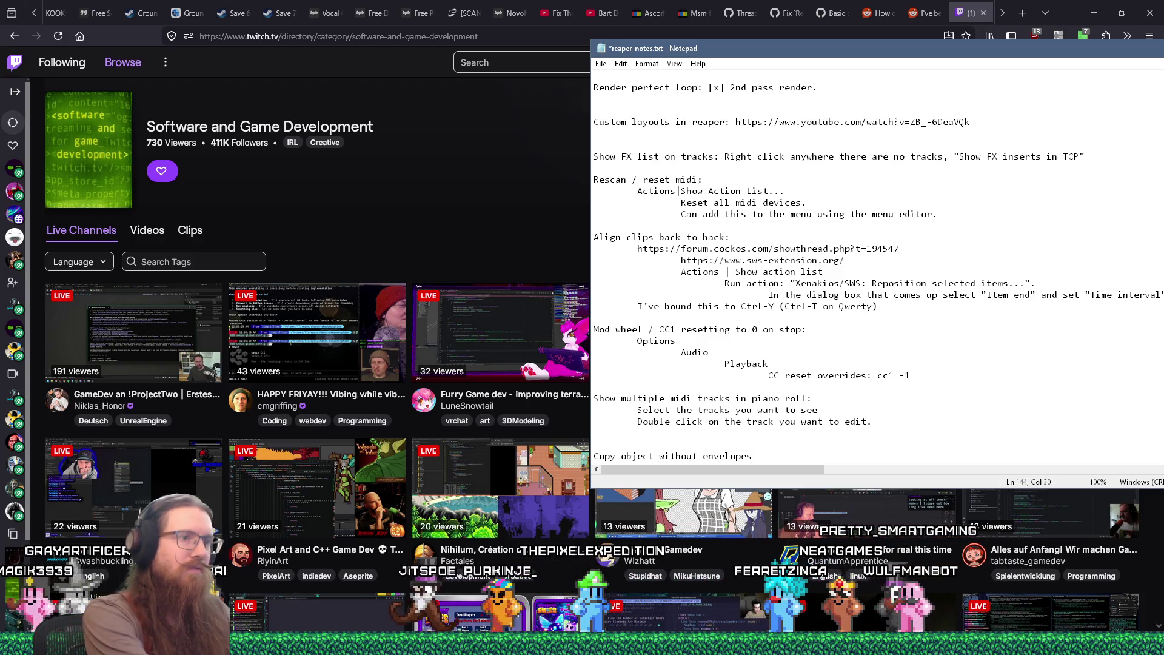
text(move o)
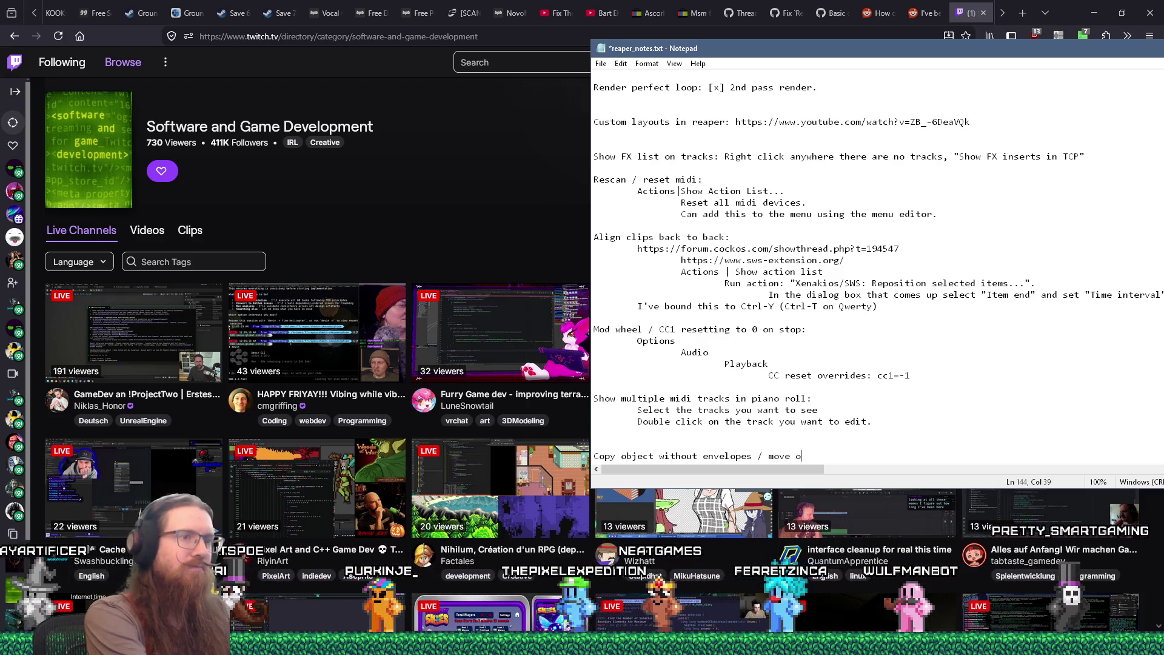
text(bject without envelope)
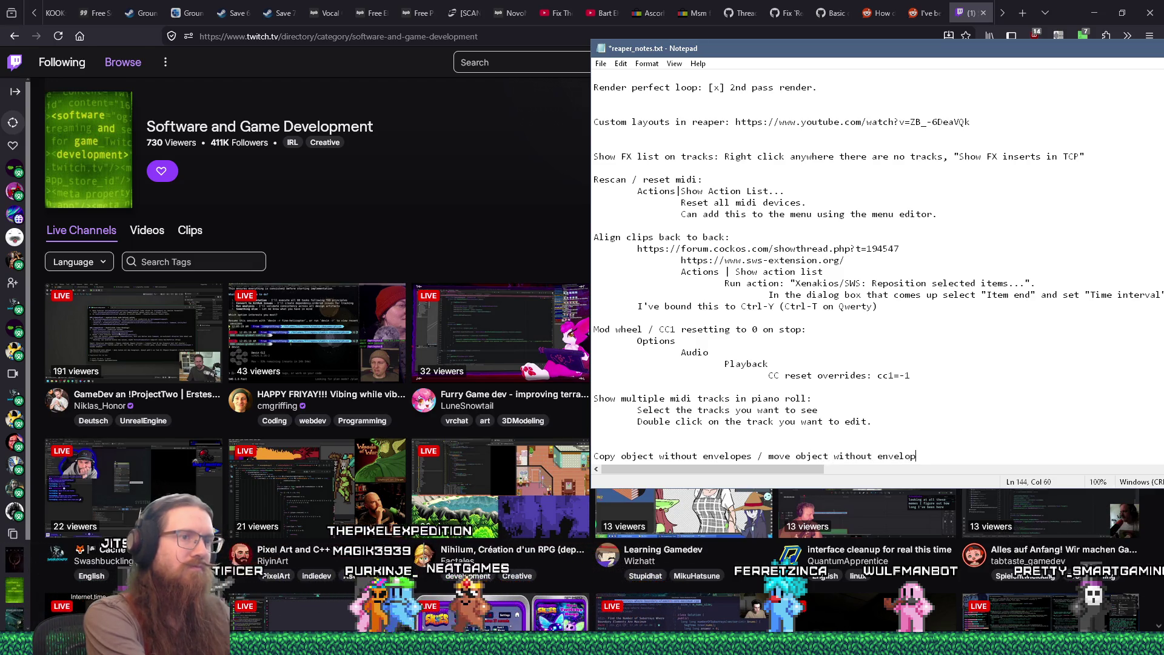
text(s:)
key(Return)
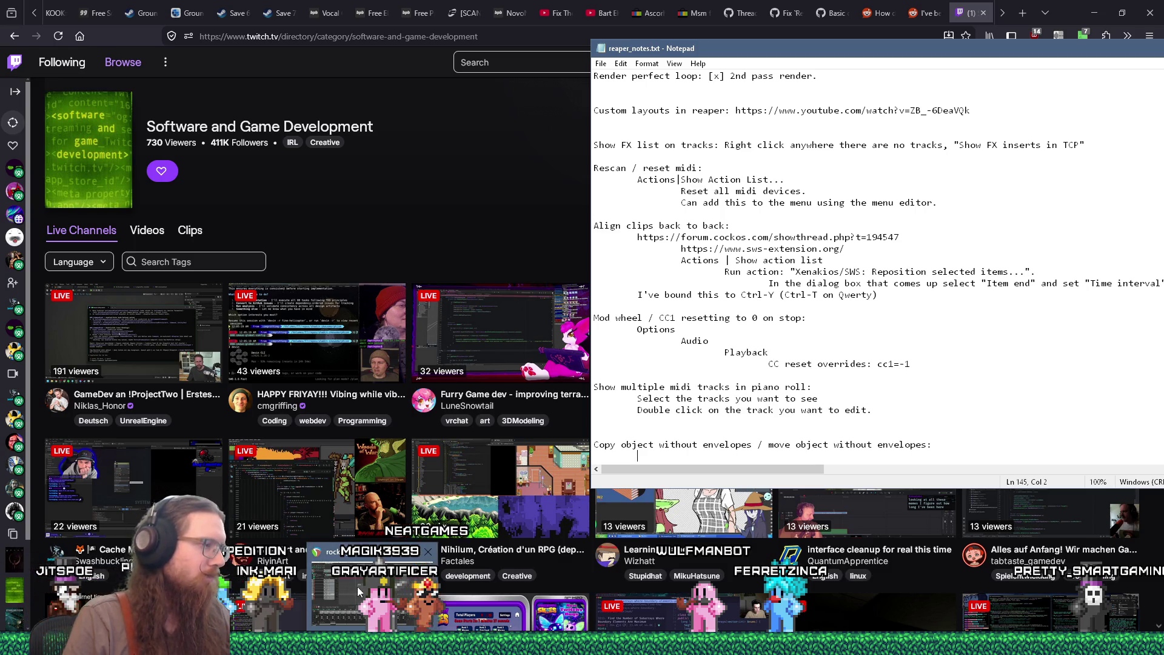
click(357, 586)
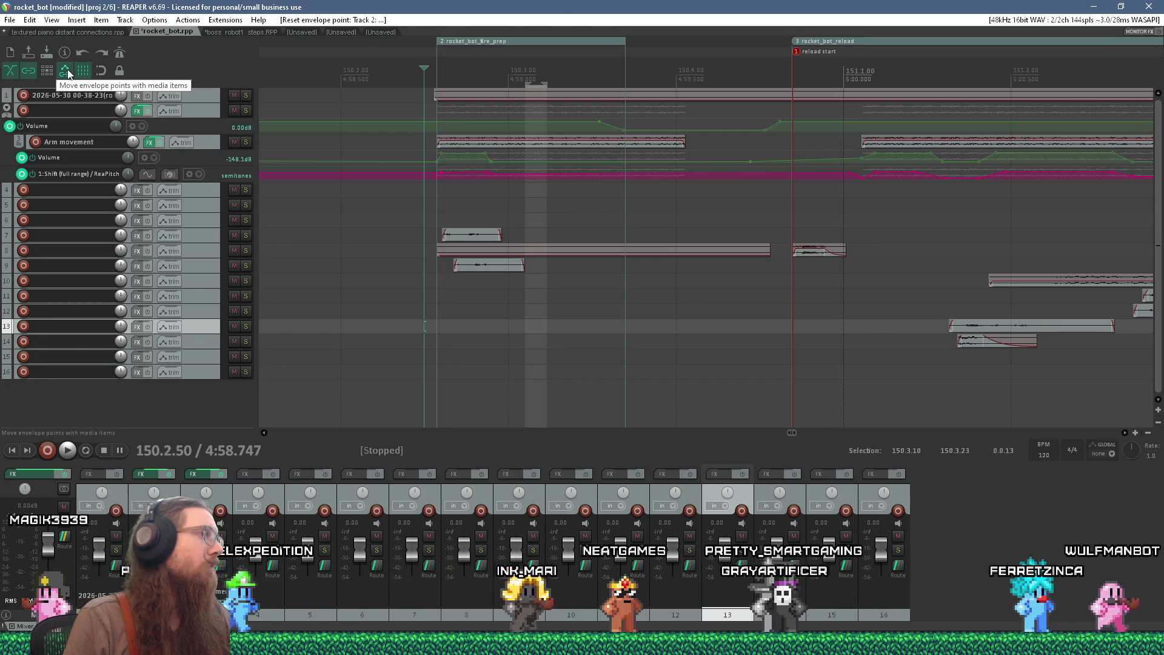
Step: Note to click the "move envelope points with media" button in the upper left, then open the window switcher
key(alt+Tab)
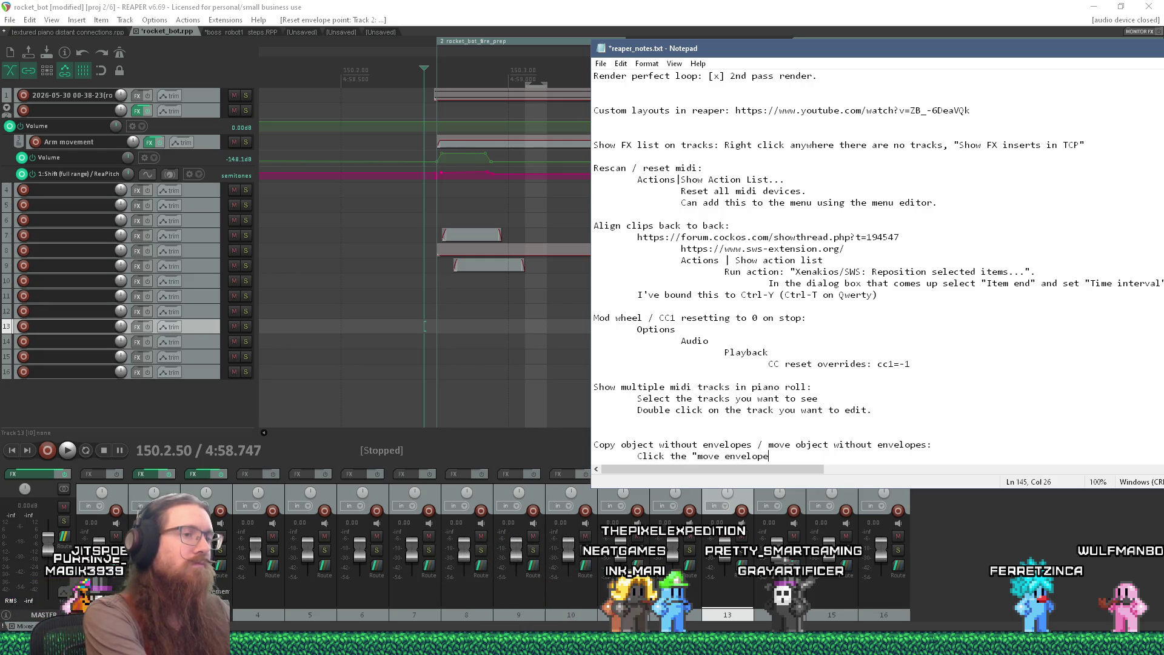
click(68, 73)
key(alt+Tab)
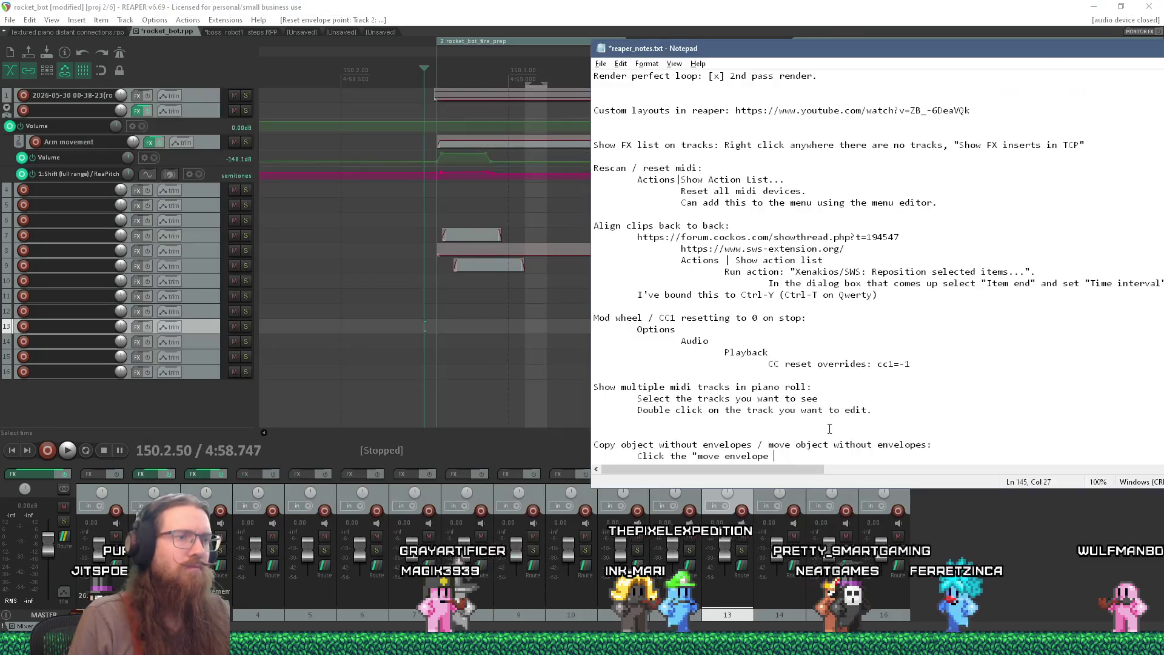
text(points with media)
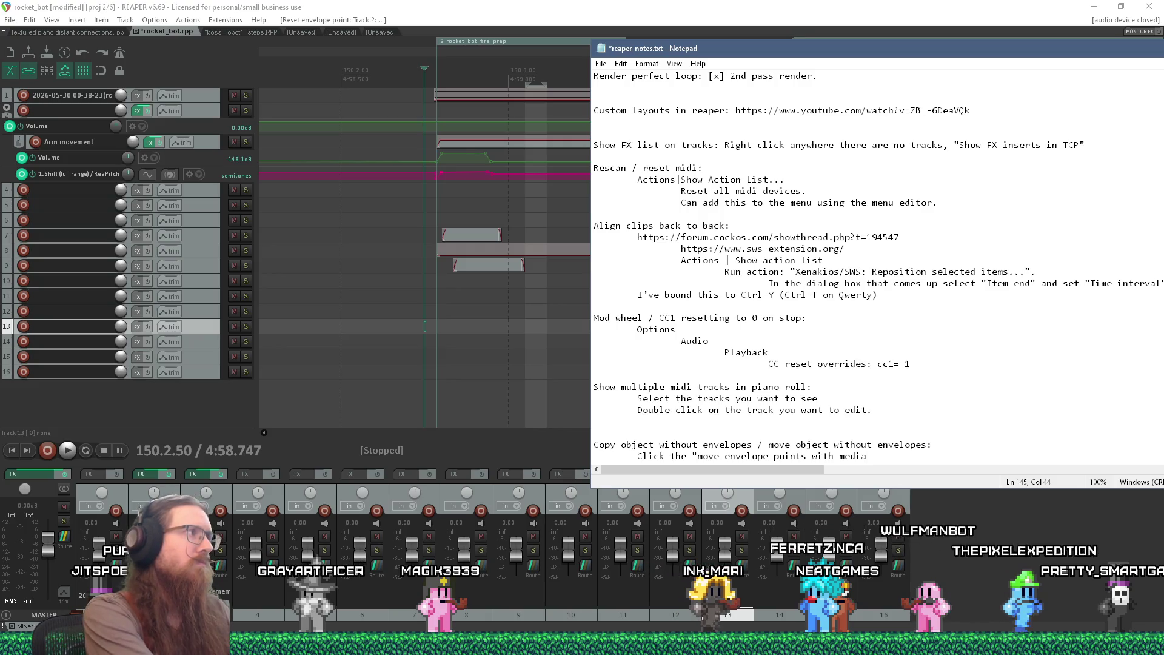
text(" button, looks like a ^ with a link unde)
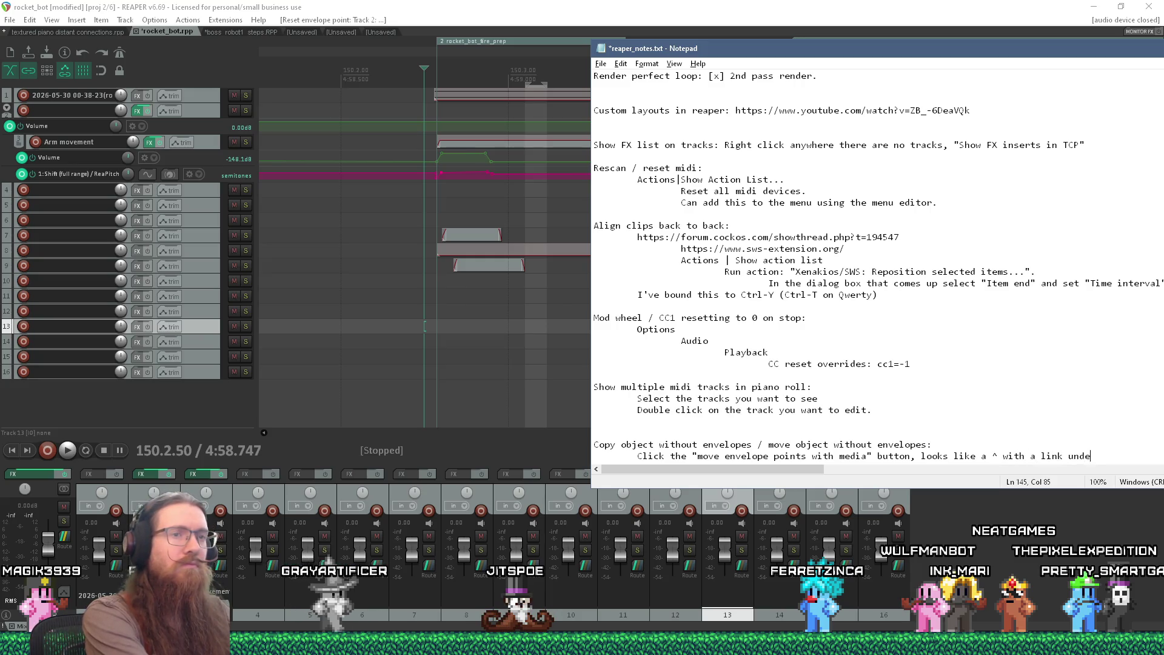
text(r it, upper left)
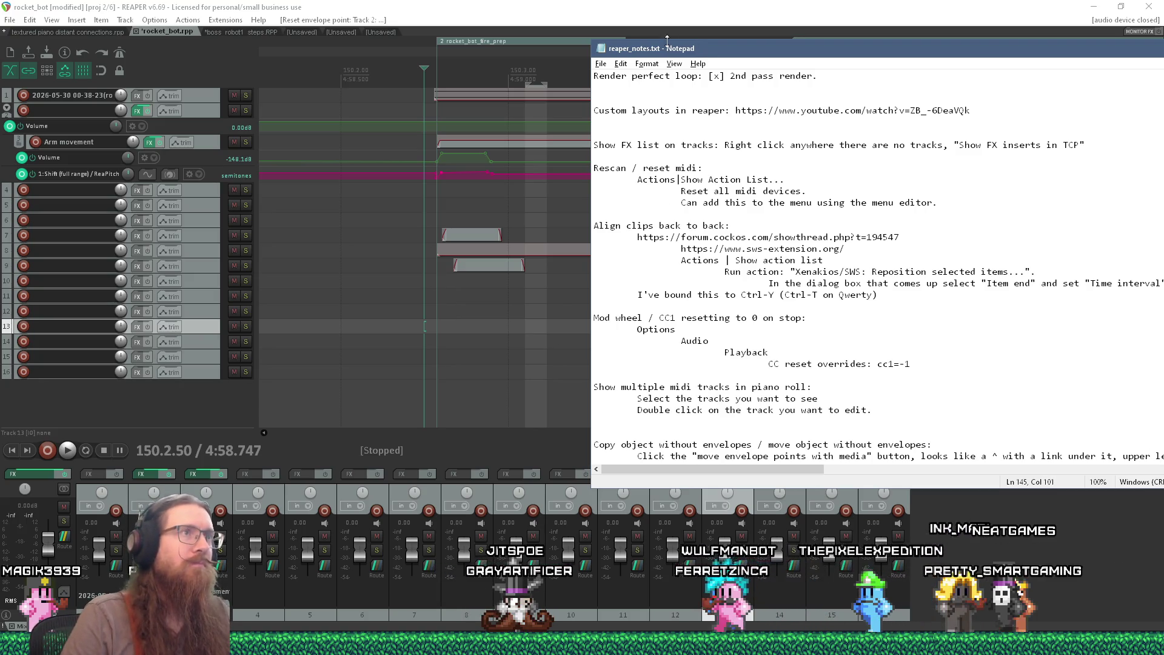
key(alt+Tab)
key(alt+Tab)
key(Tab)
key(Tab)
key(Tab)
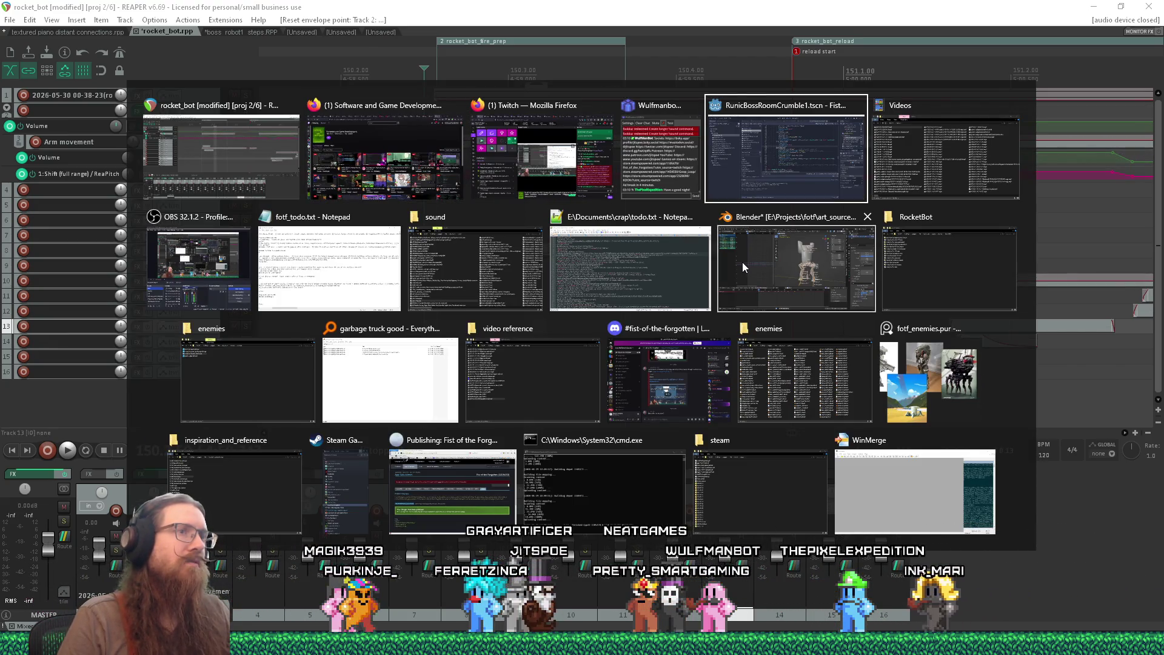
Step: Save rocket_bot1b.blend, close Blender, and return to the Twitch directory in Firefox
click(745, 261)
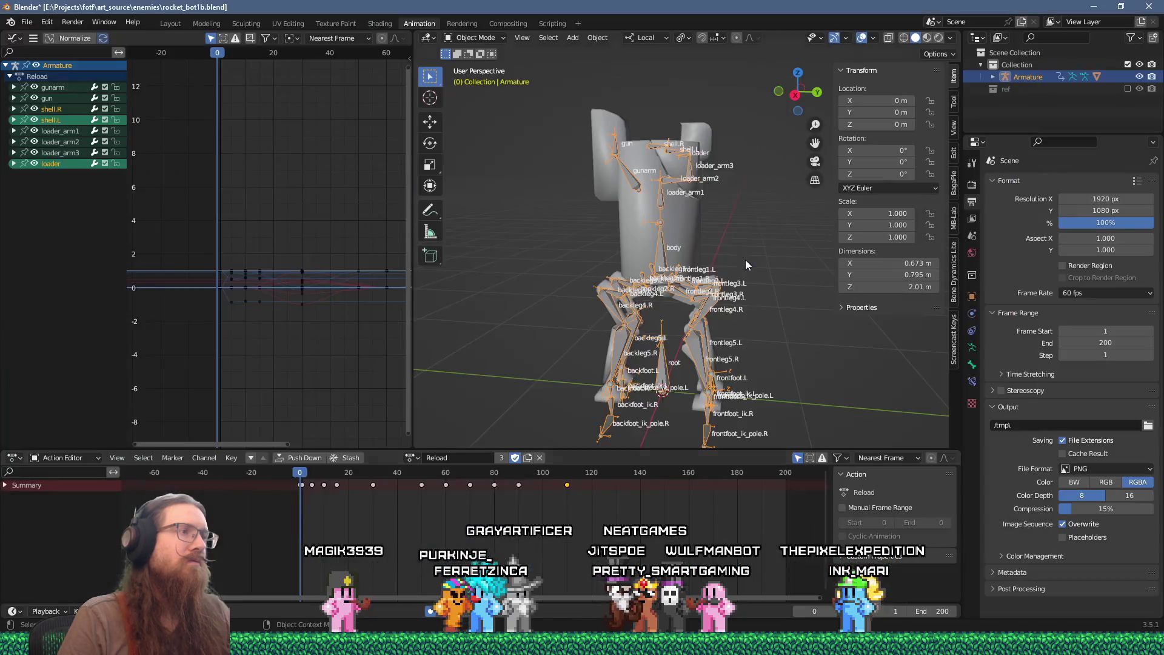
click(27, 21)
click(42, 101)
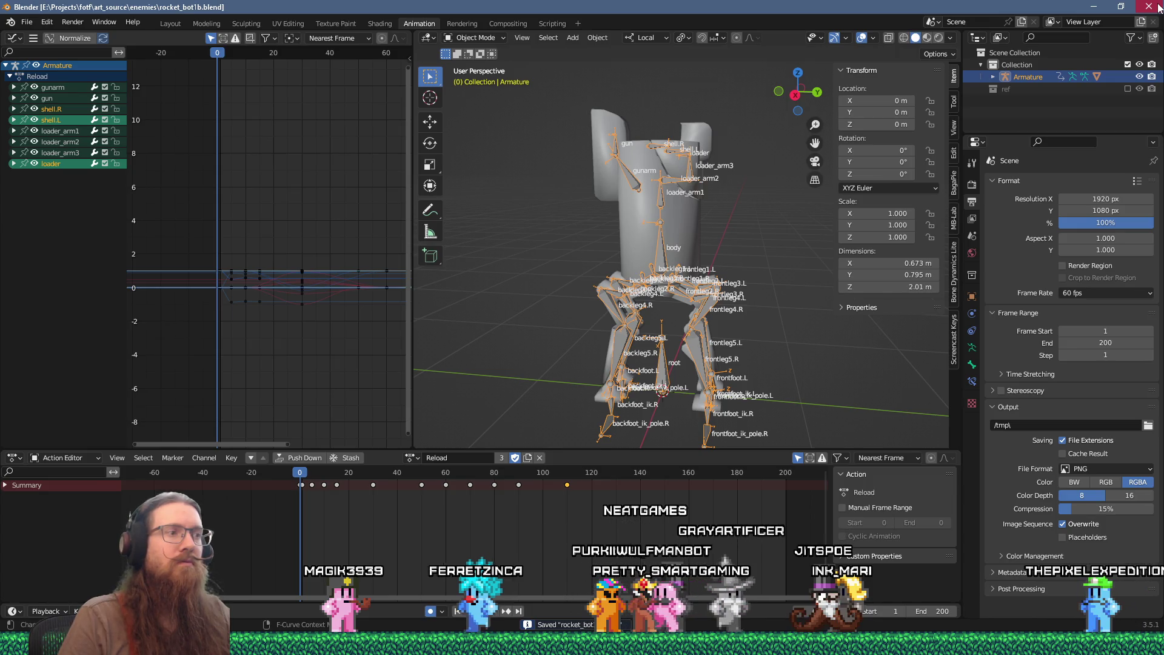
click(1158, 6)
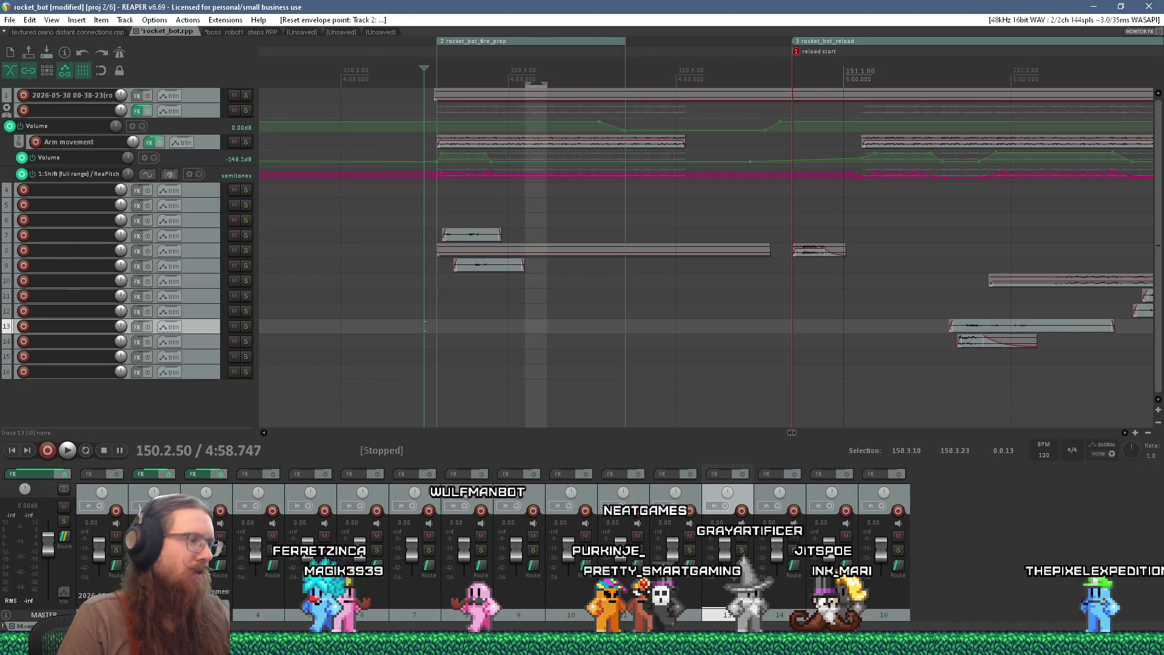
click(1113, 644)
click(1113, 597)
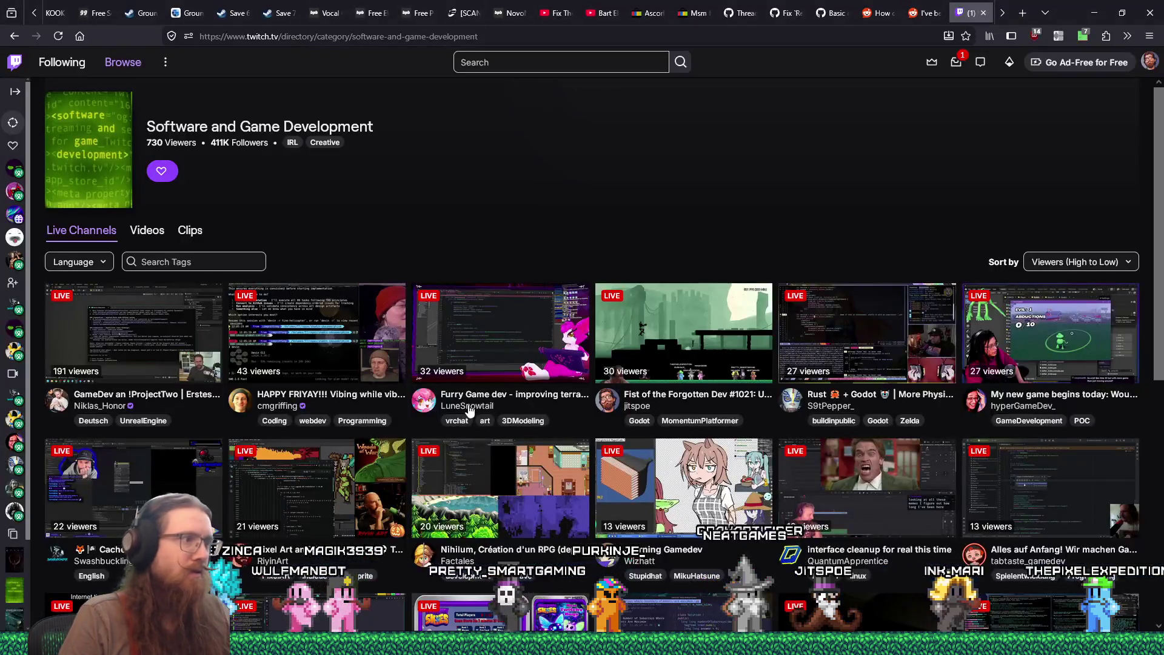
Step: Open the Learning Gamedev and Nihilum RPG stream cards in new tabs, then view Learning Gamedev
scroll(601, 397, down, 5)
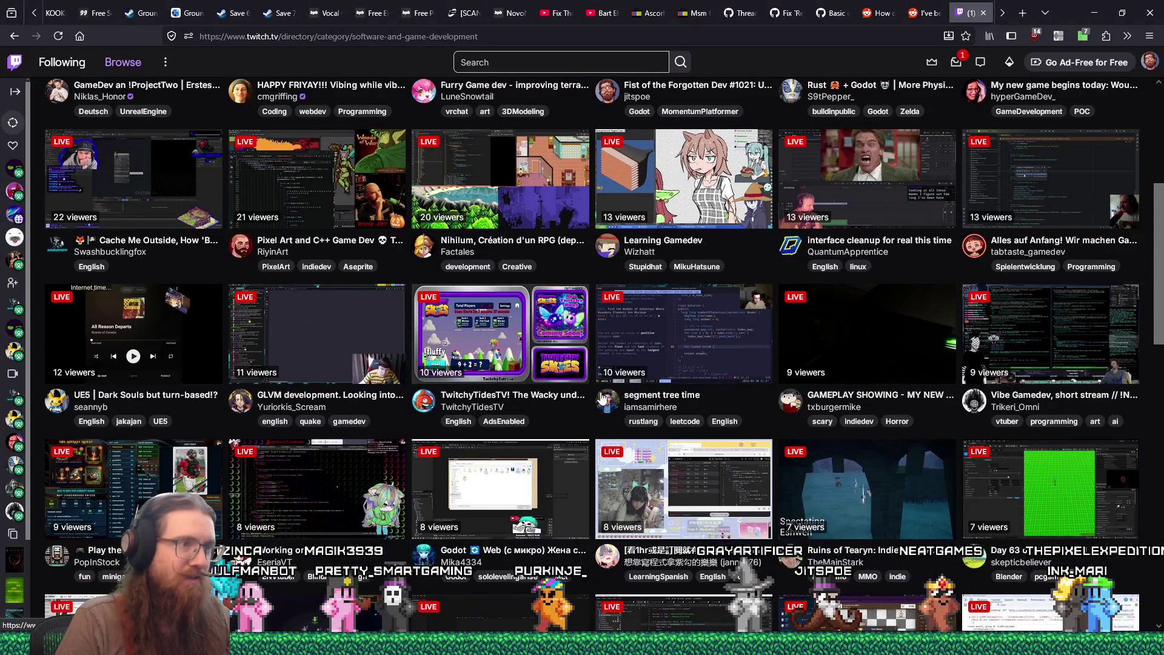
scroll(508, 257, up, 1)
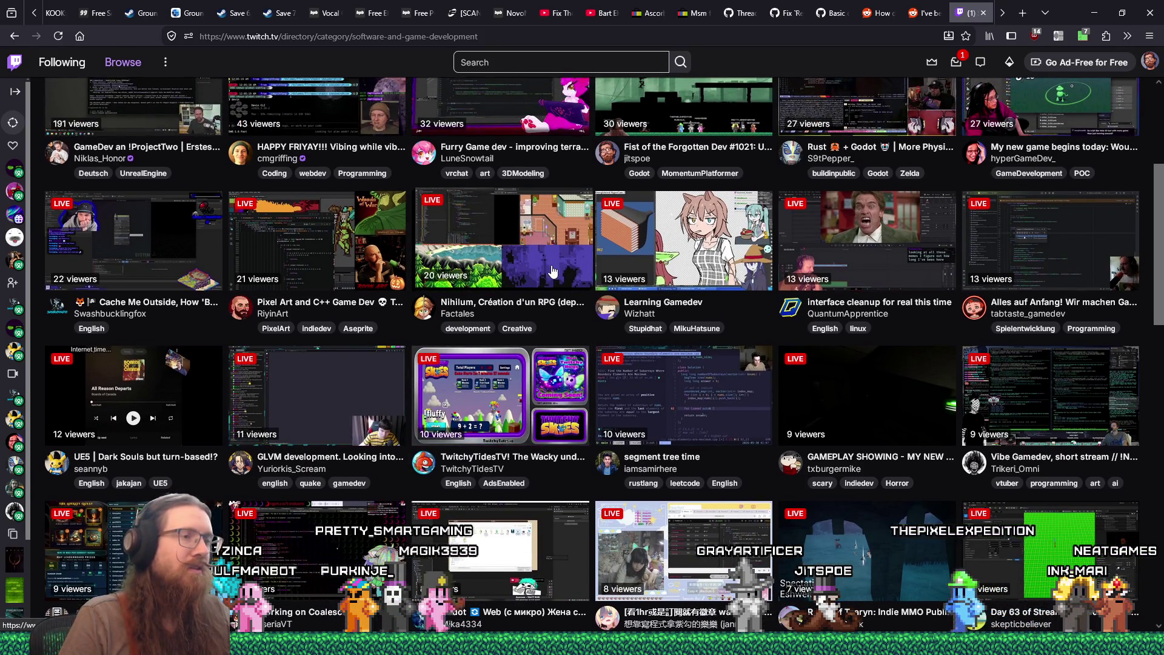
middle_click(682, 260)
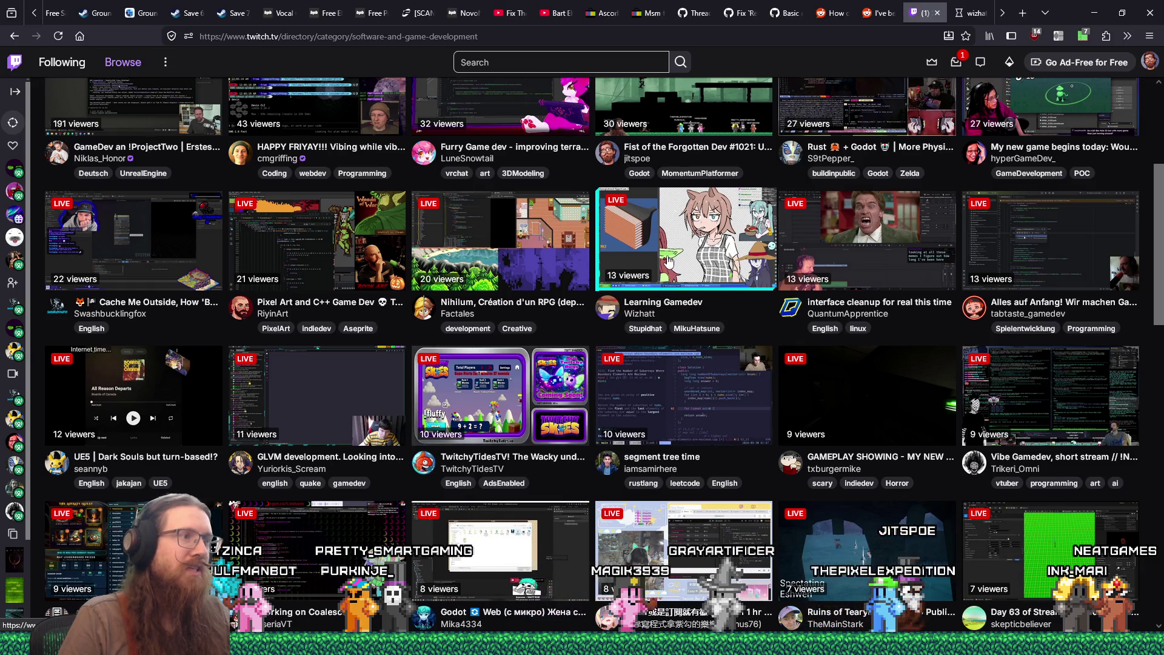
middle_click(554, 252)
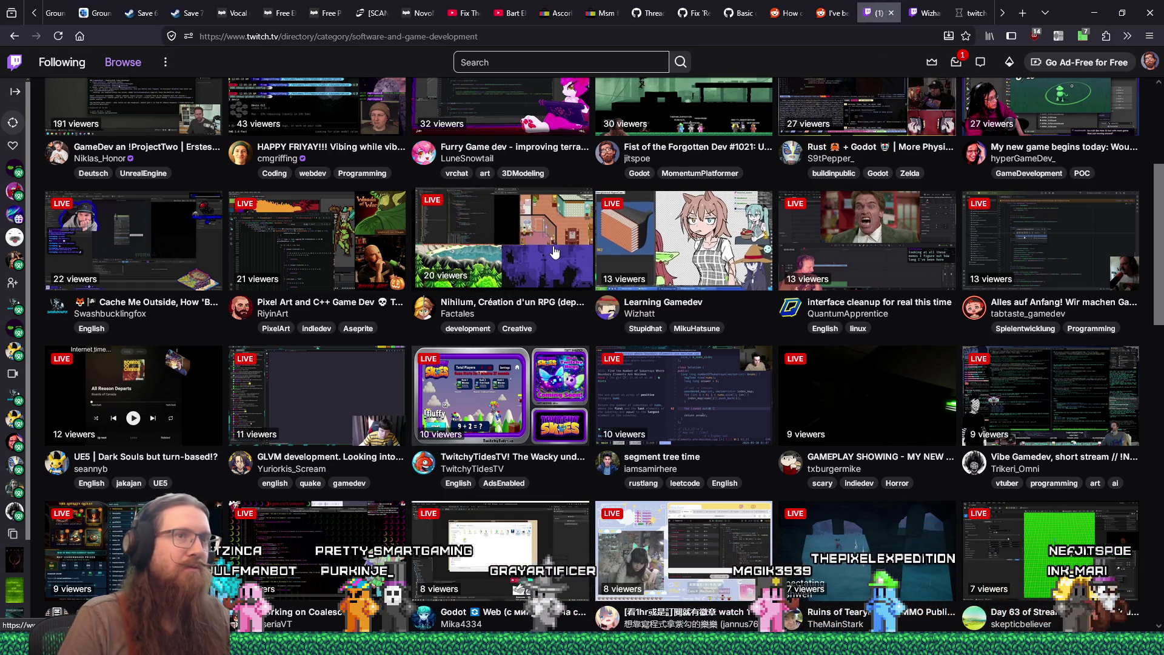
click(972, 12)
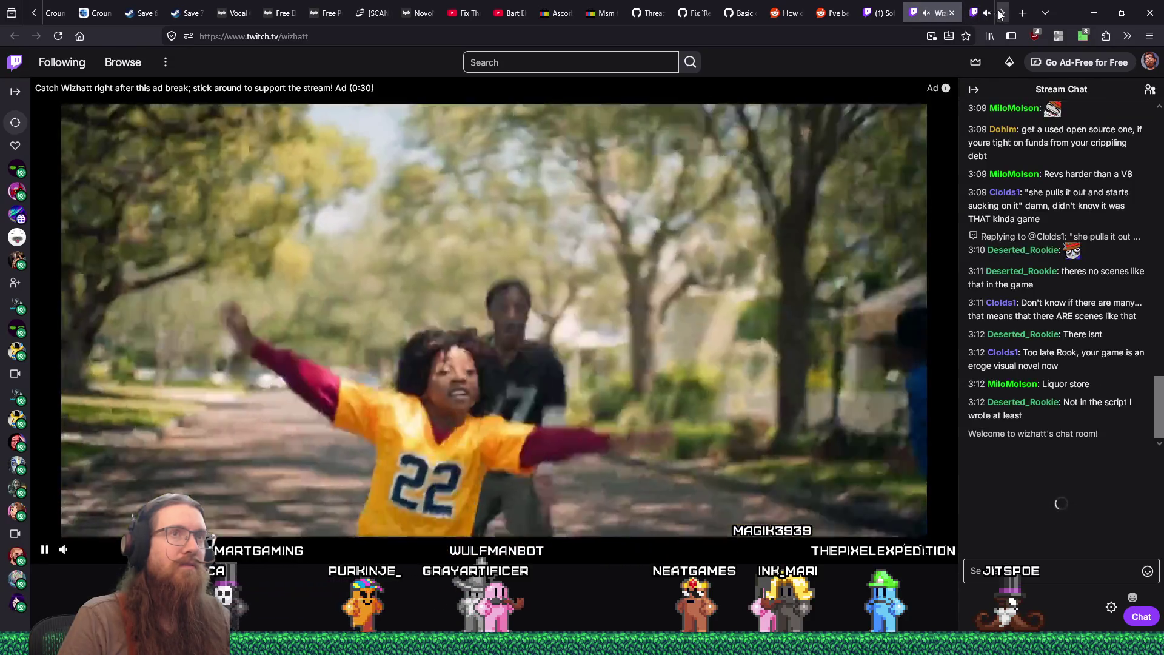
Step: Open e:\documents\crap\recent_raids.txt in Notepad from the Run box
click(1002, 13)
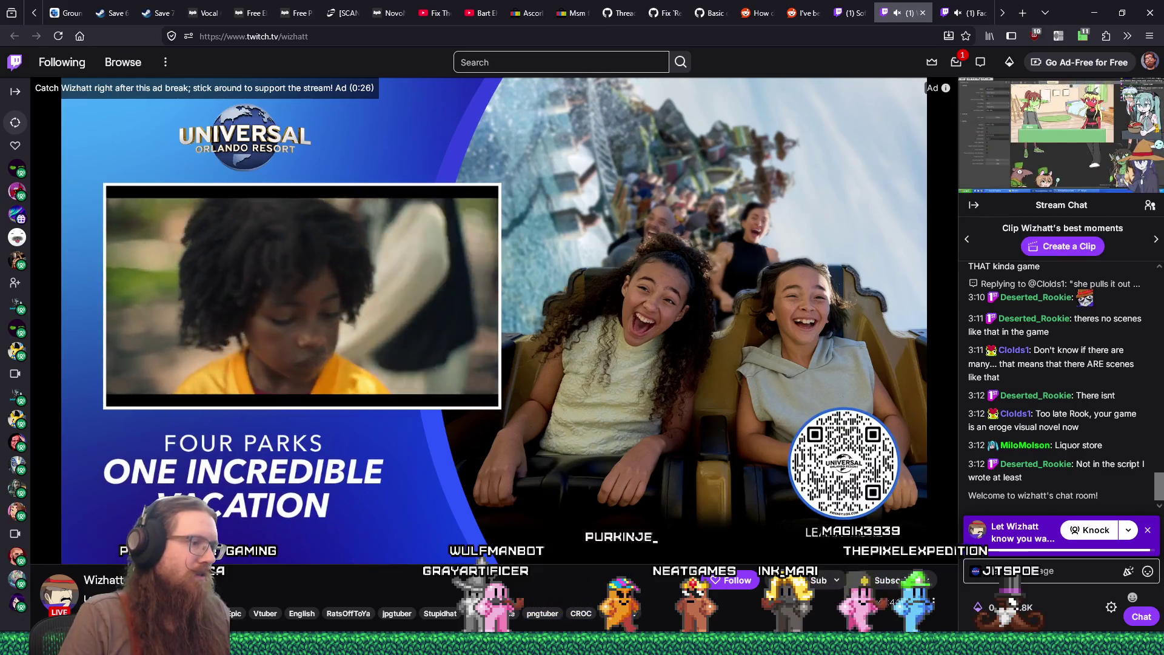
key(super+r)
text(e)
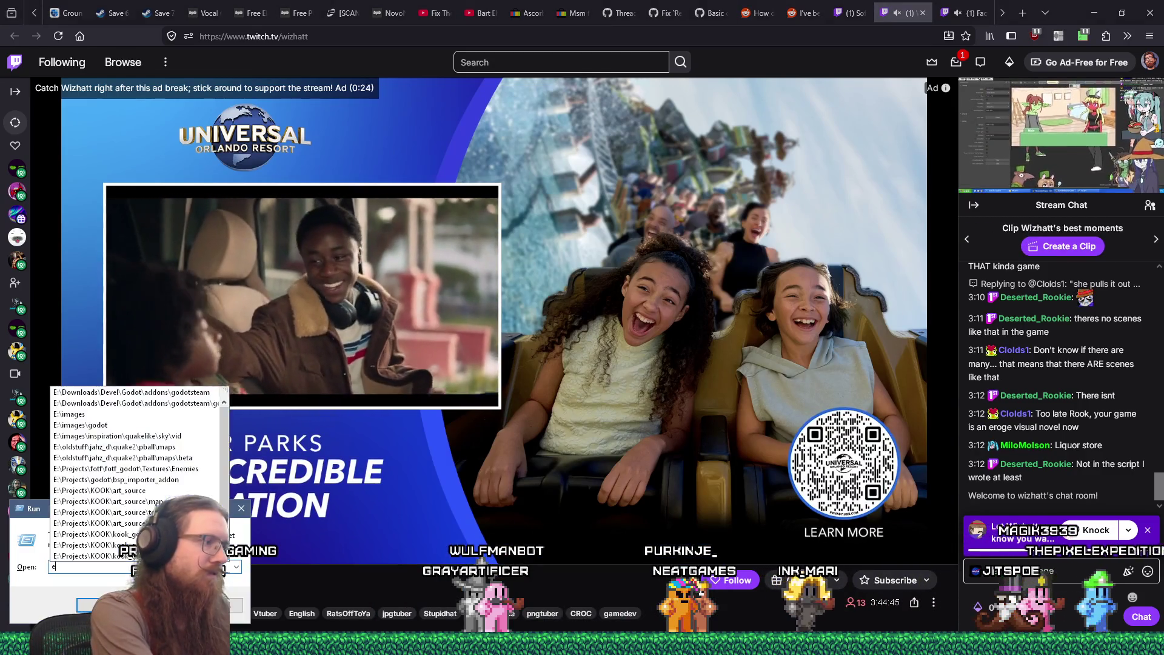
text(:\documents\crap\)
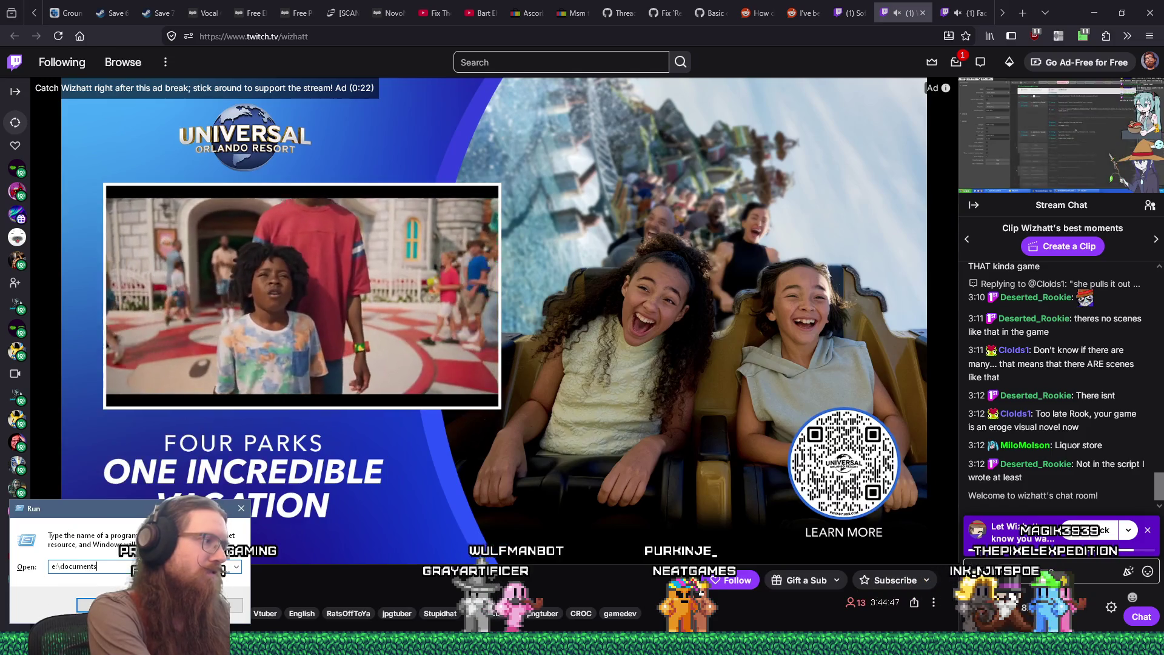
key(Escape)
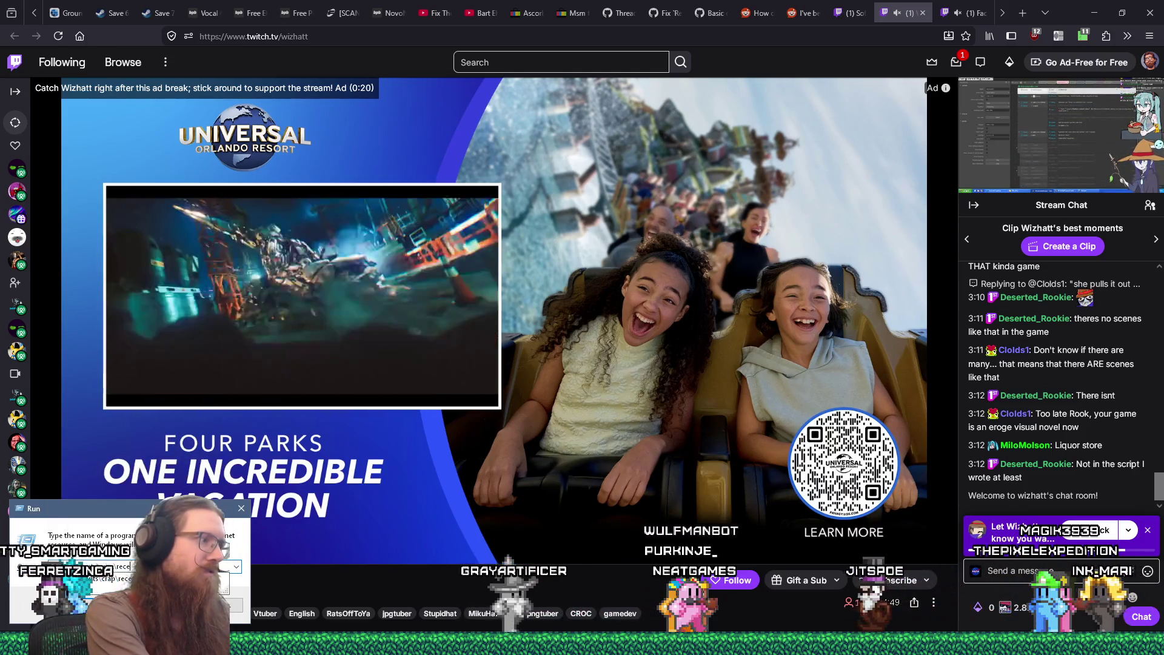
key(Return)
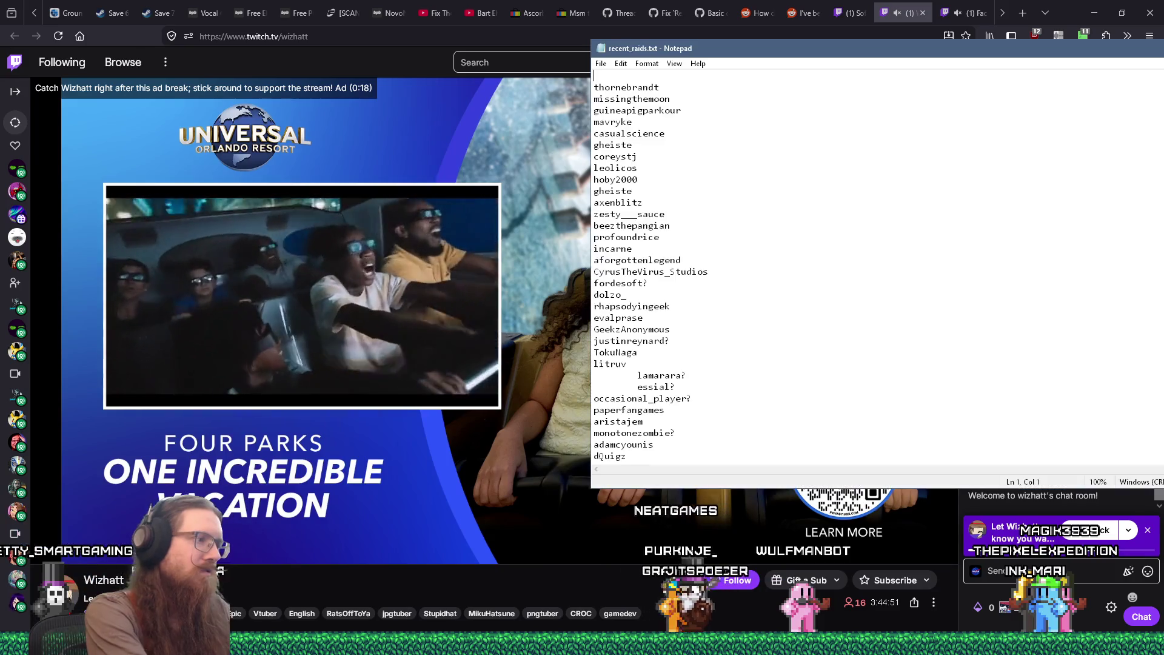
key(ctrl+f)
text(wizhatt)
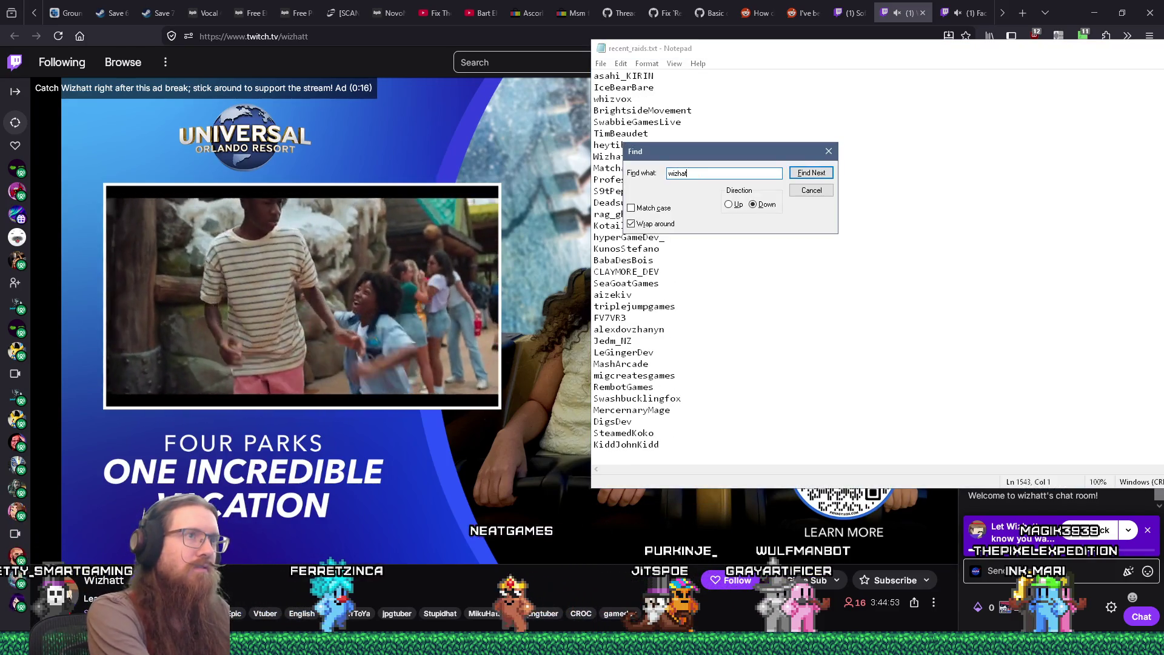
key(Return)
key(Escape)
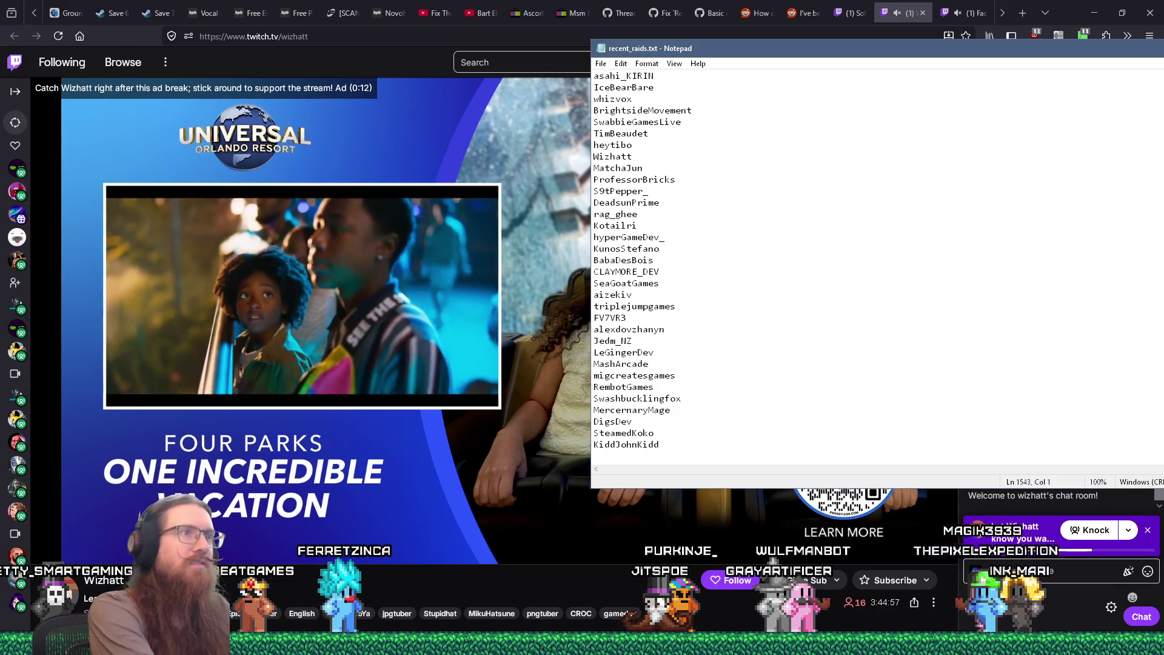
key(ctrl+f)
text(facta)
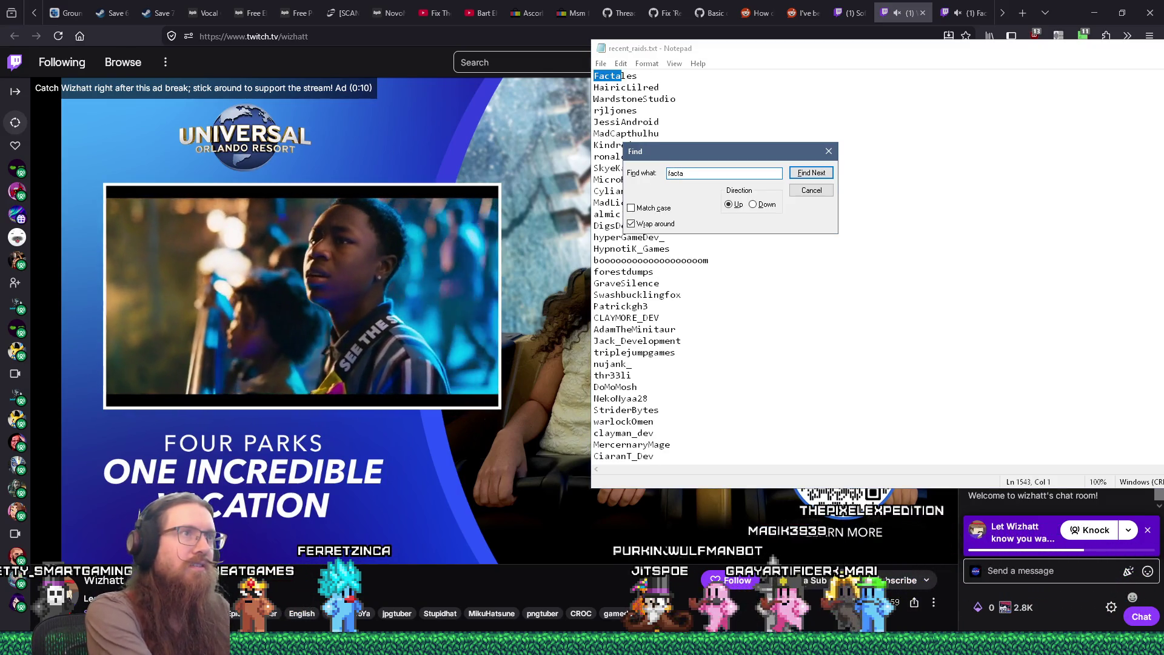
key(Return)
key(Escape)
Step: Append 'Factales' as a new last line of the raid list
key(ctrl+End)
text(Factales)
key(Return)
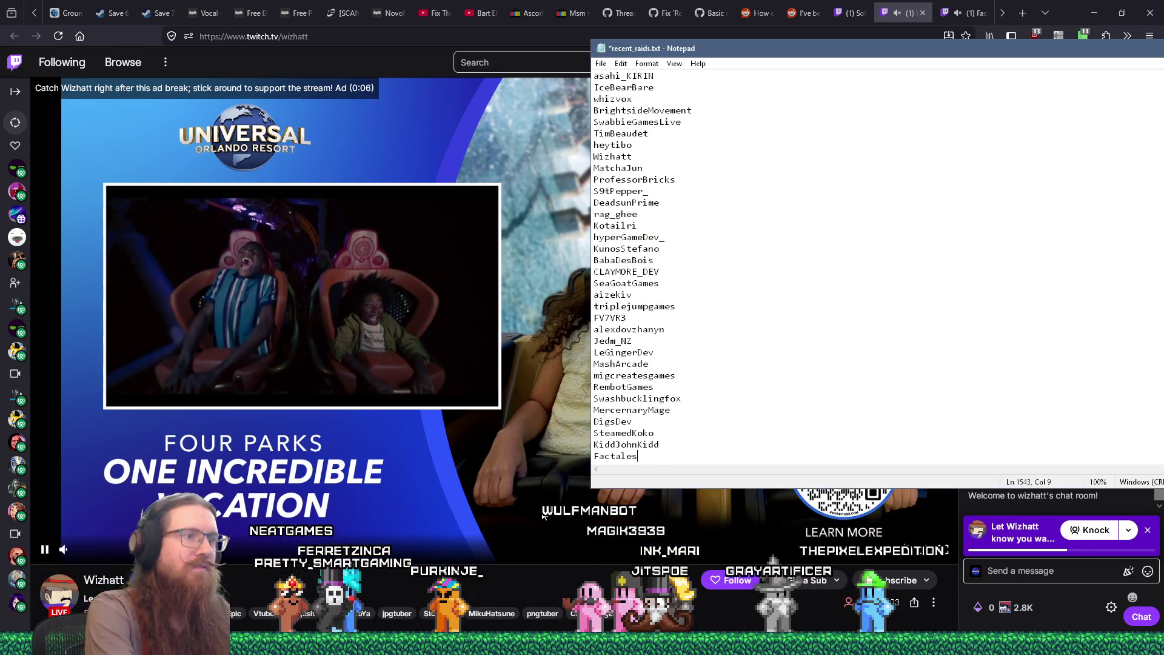
click(970, 13)
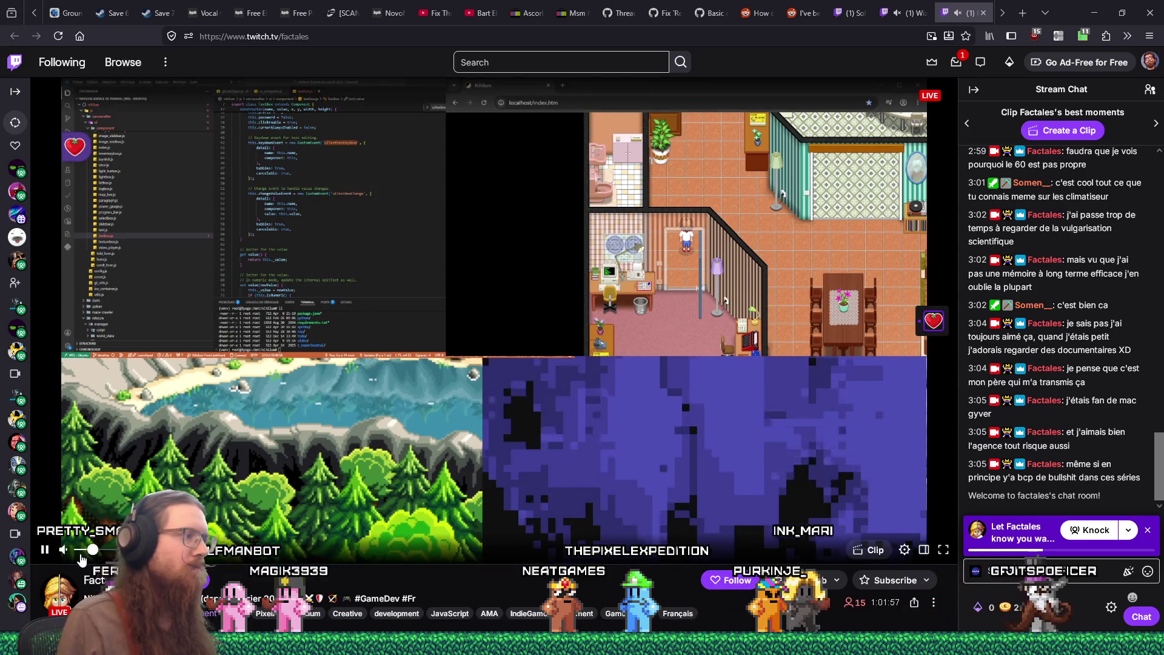
Step: Nudge the Nihilum RPG stream's volume slider slightly higher
drag(111, 552, 114, 553)
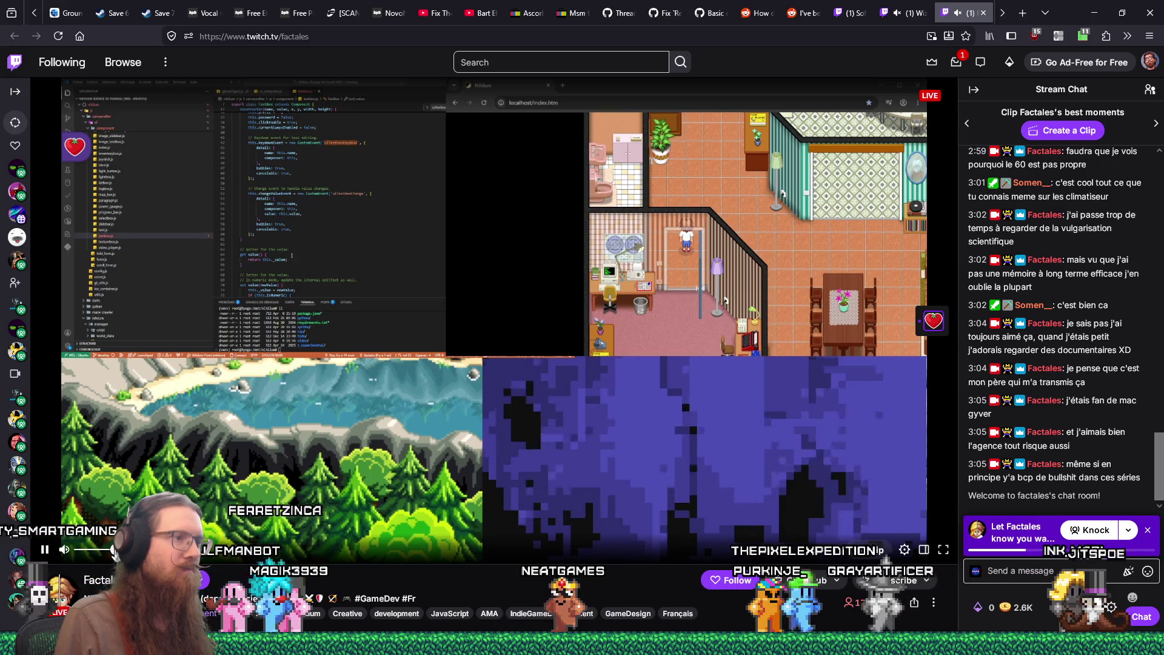